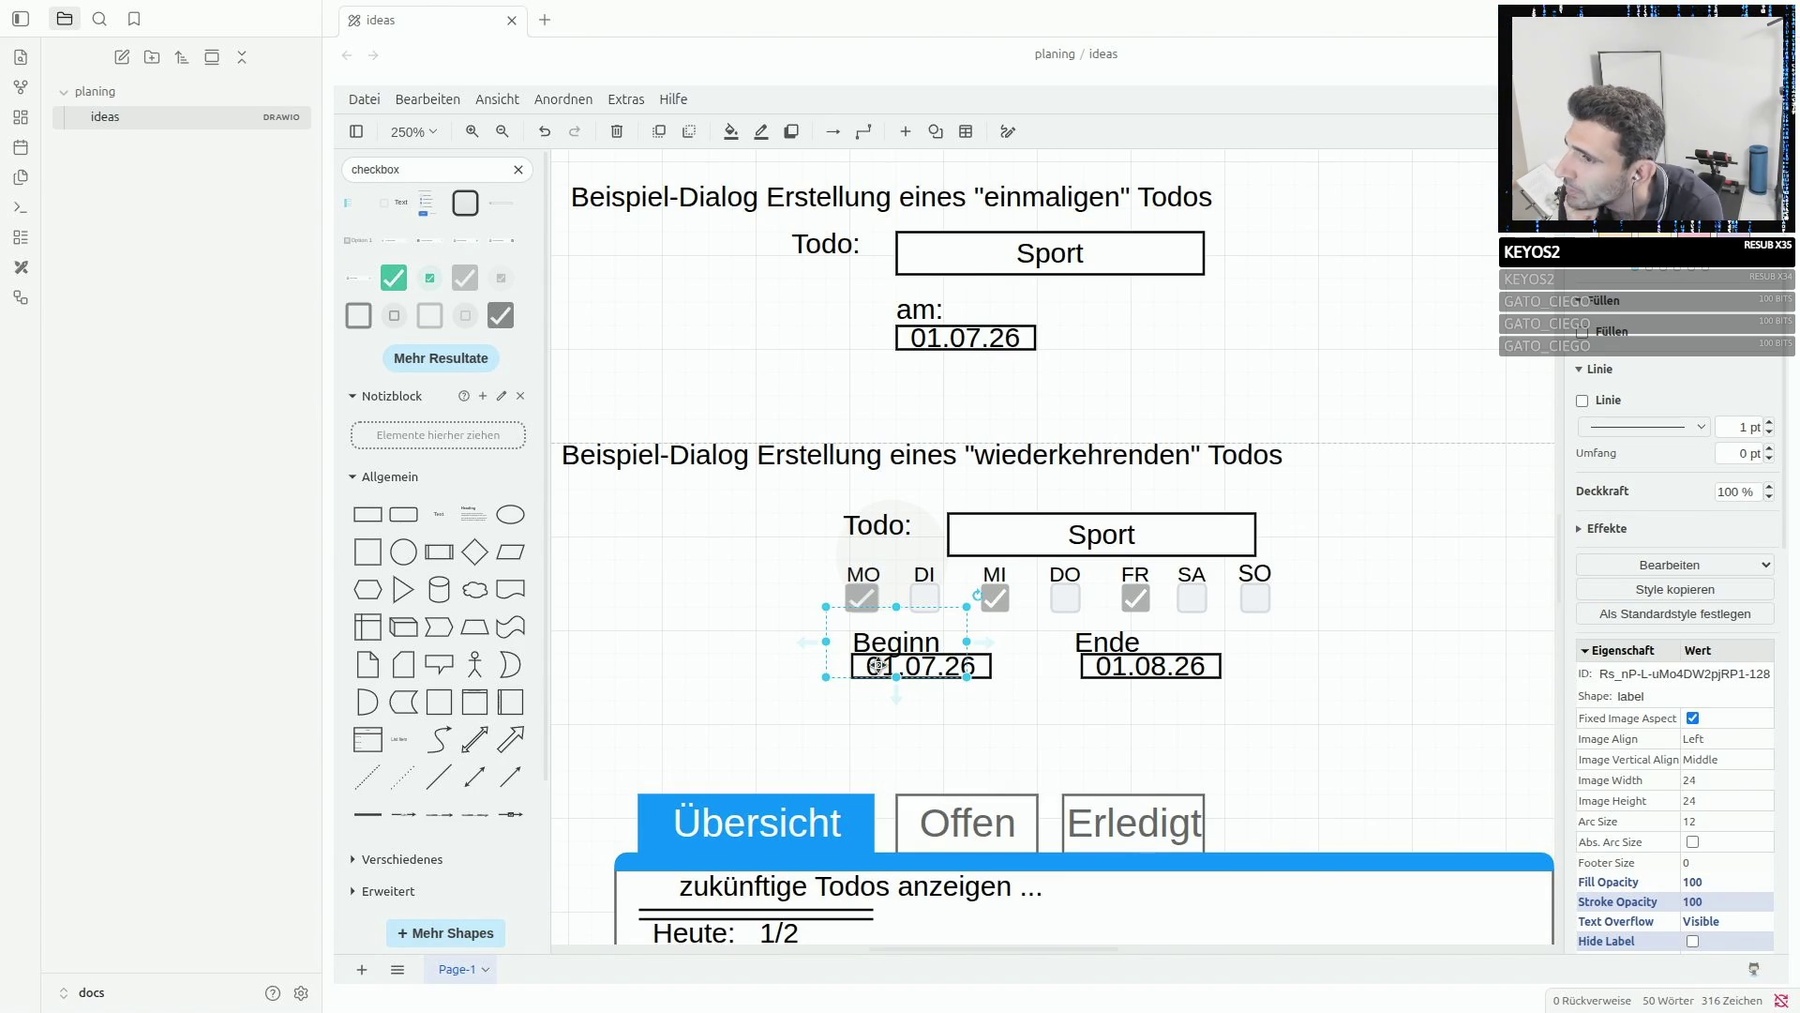
- Inspect the Übersicht panel by selecting its tab container, a checkbox and the date label
scroll(879, 675, down, 5)
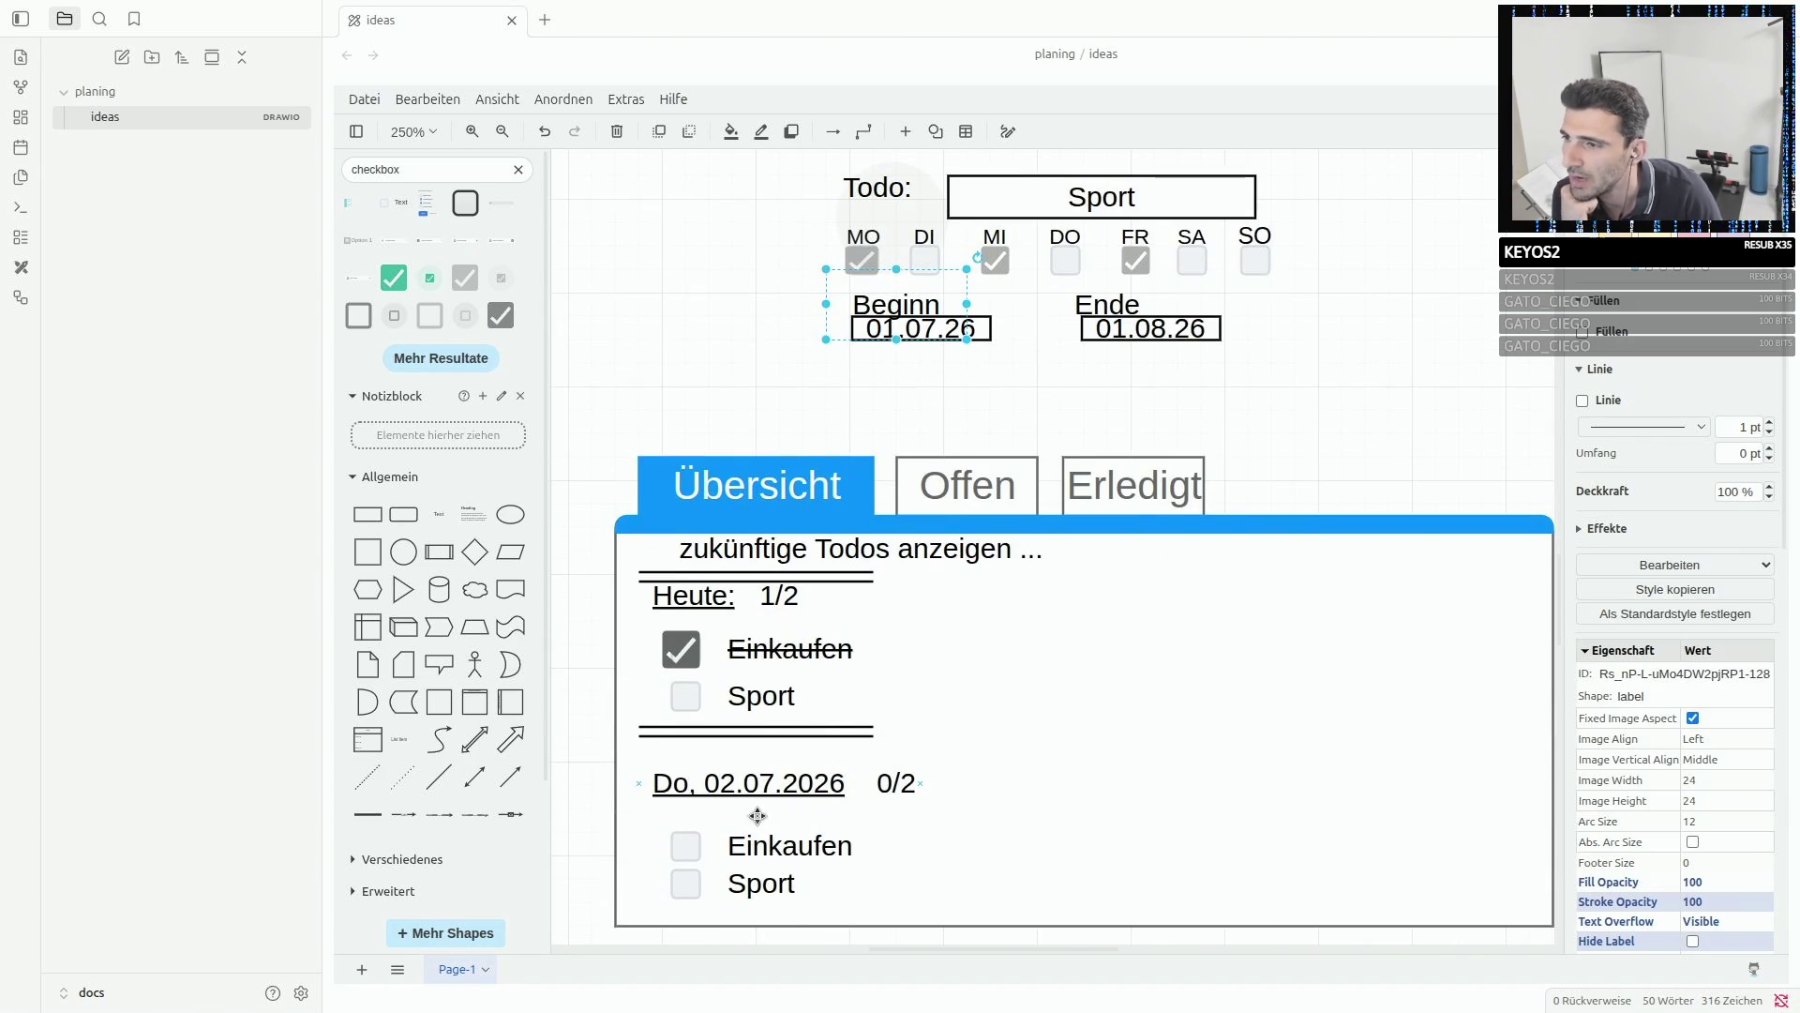
click(745, 787)
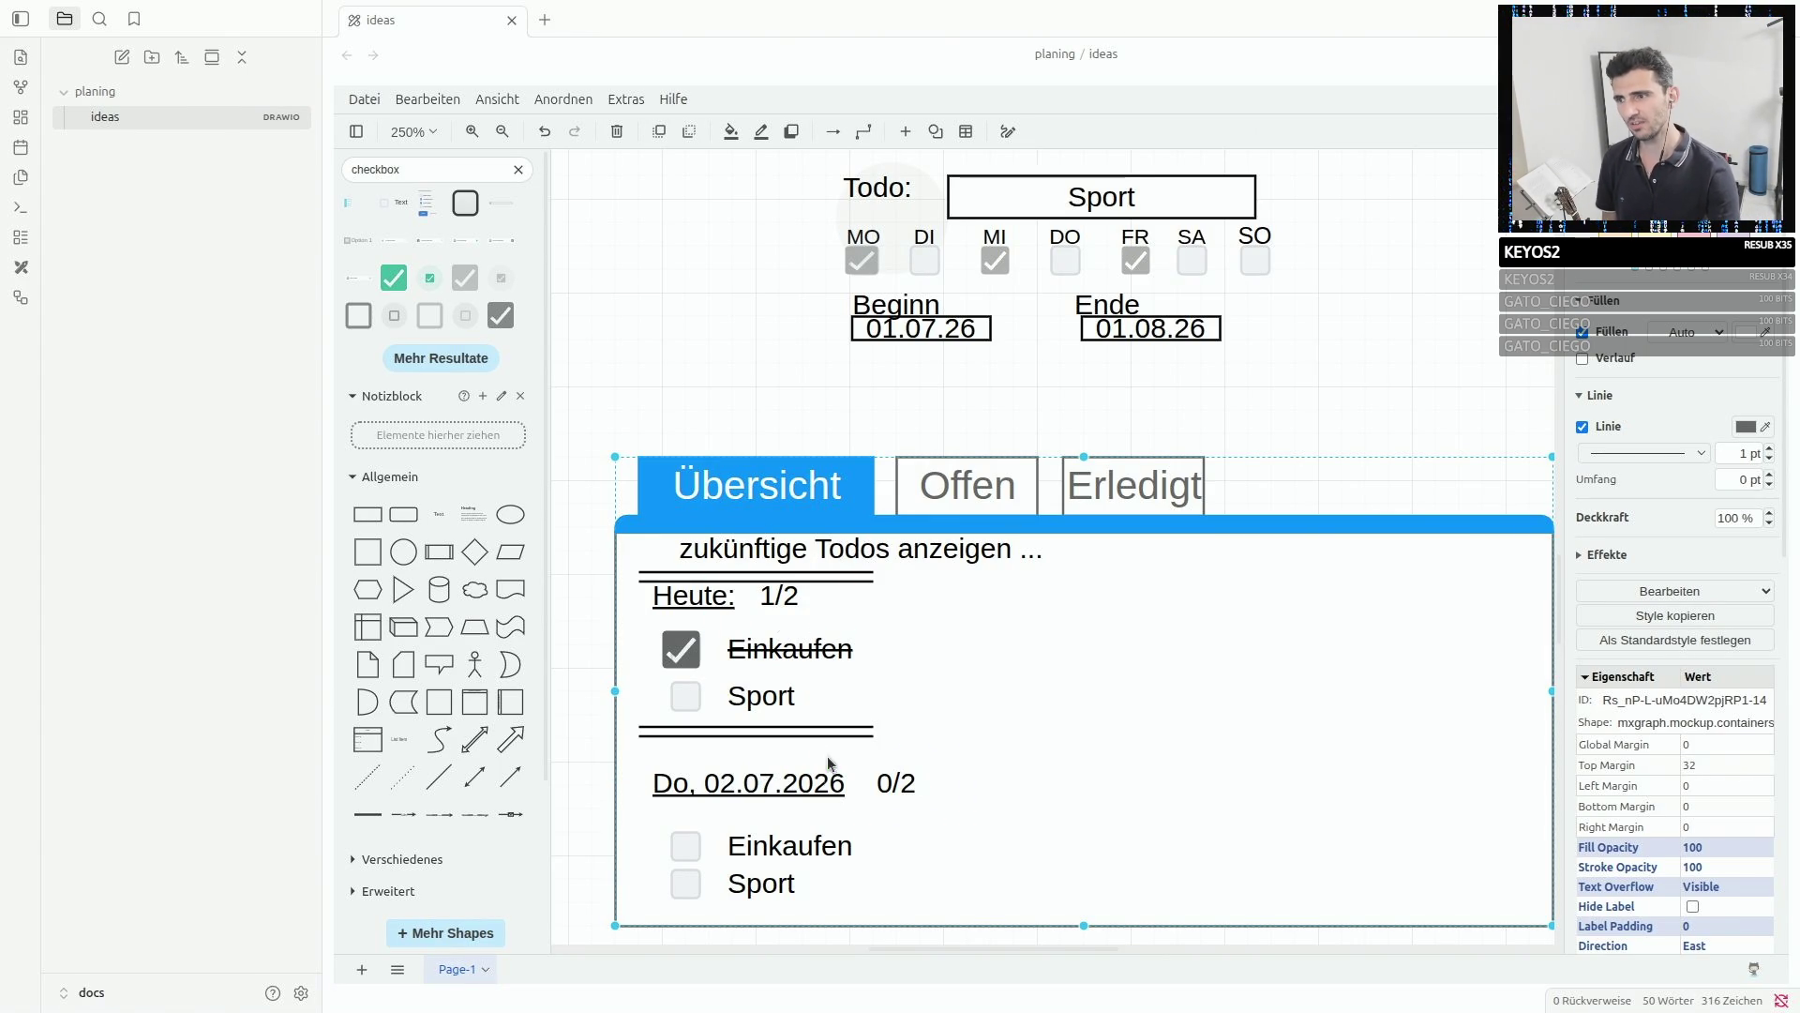
click(685, 844)
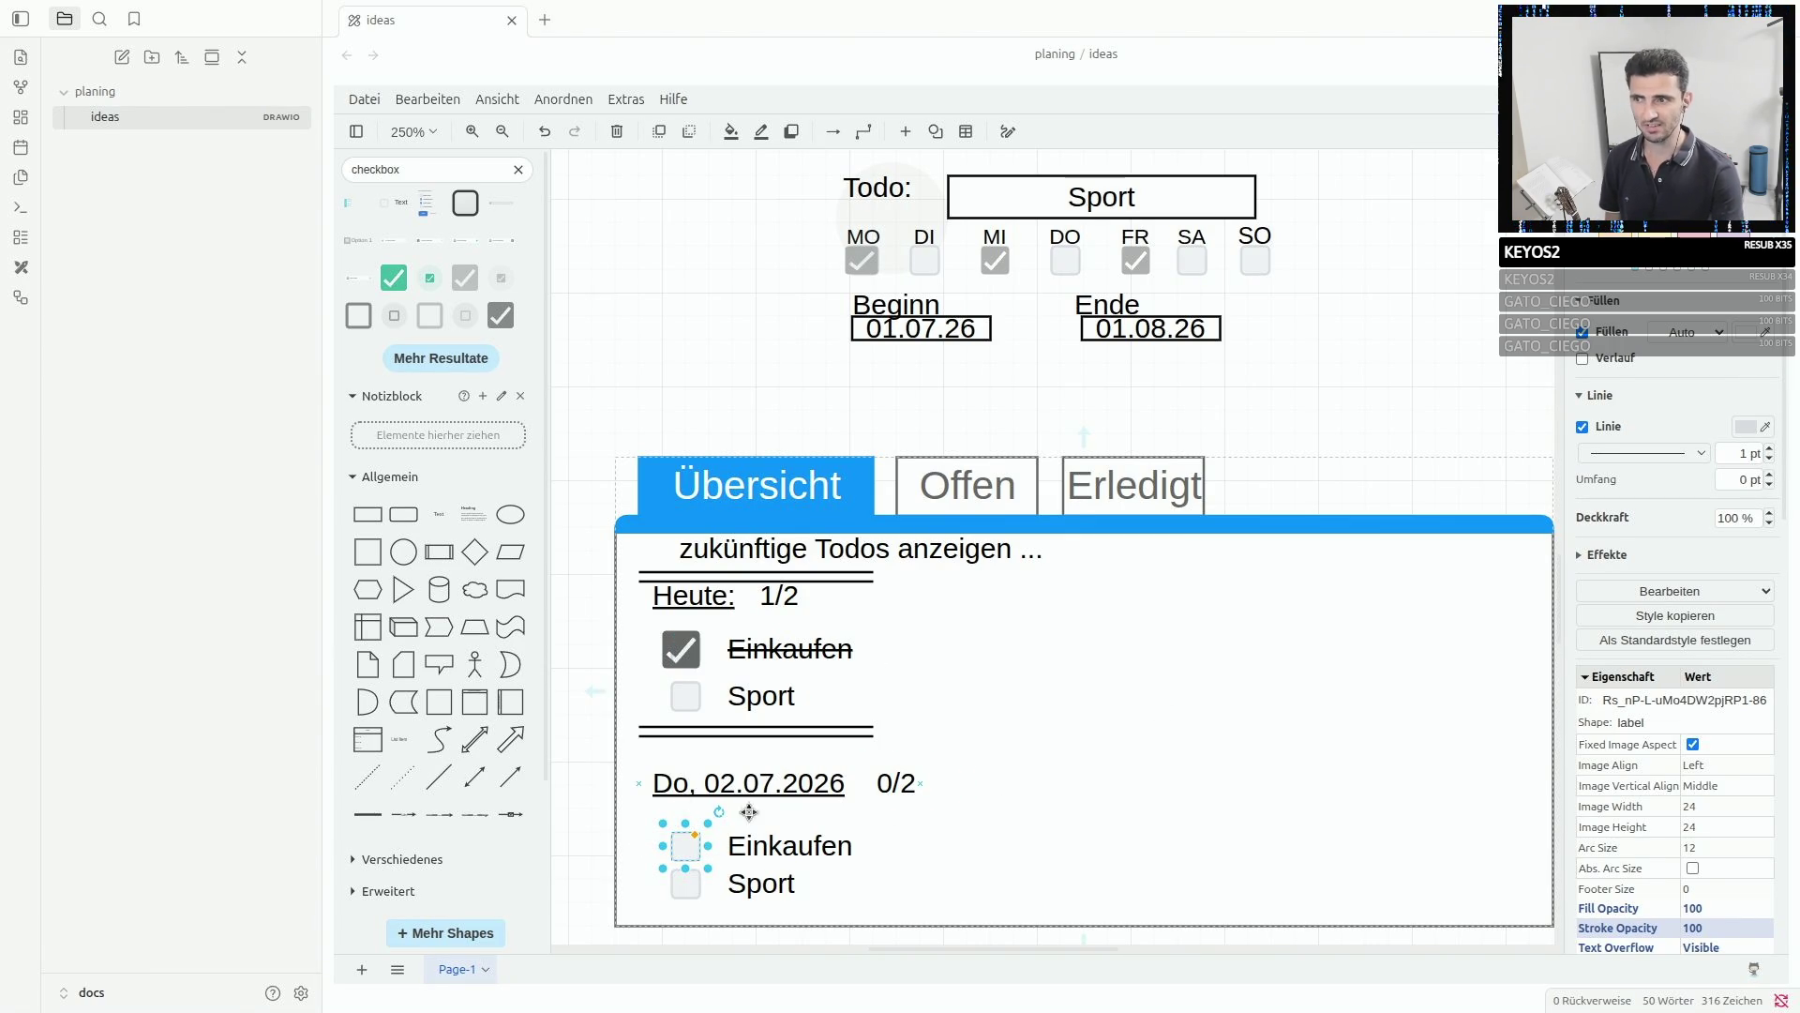
click(739, 771)
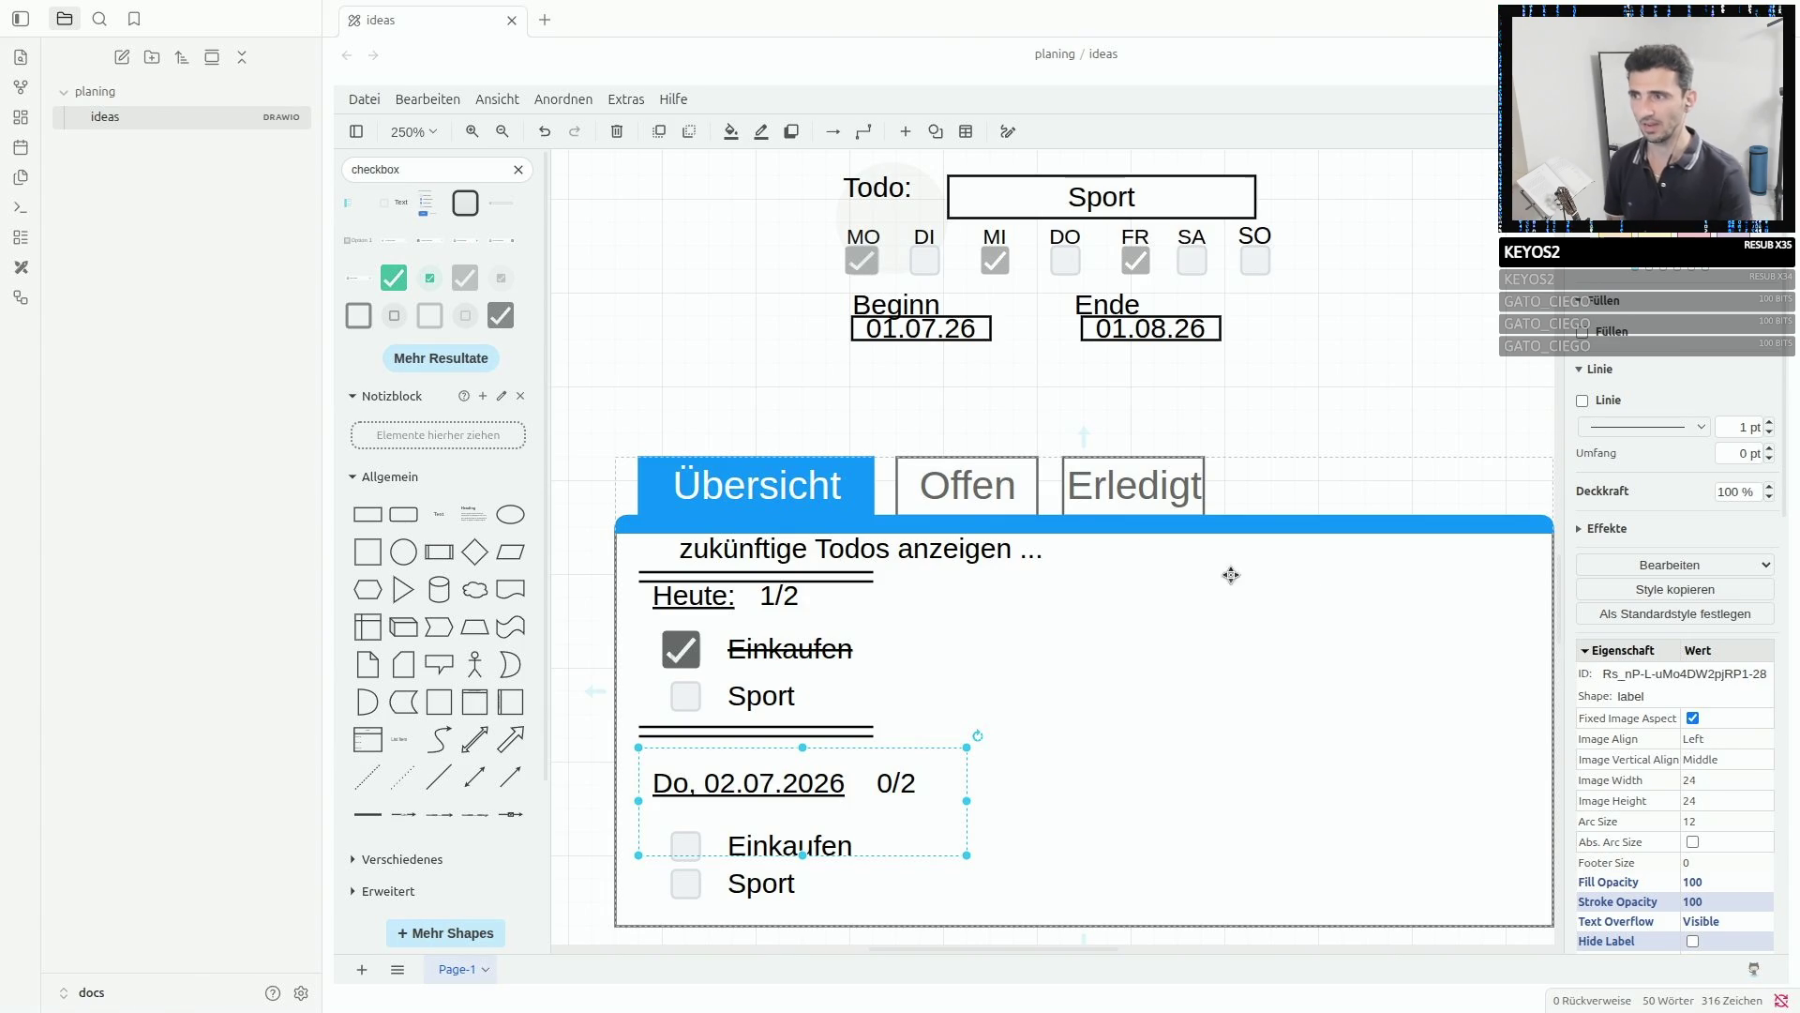
- Add a text label reading 'Aktuelle Woche' on the right side of the Übersicht panel
click(439, 514)
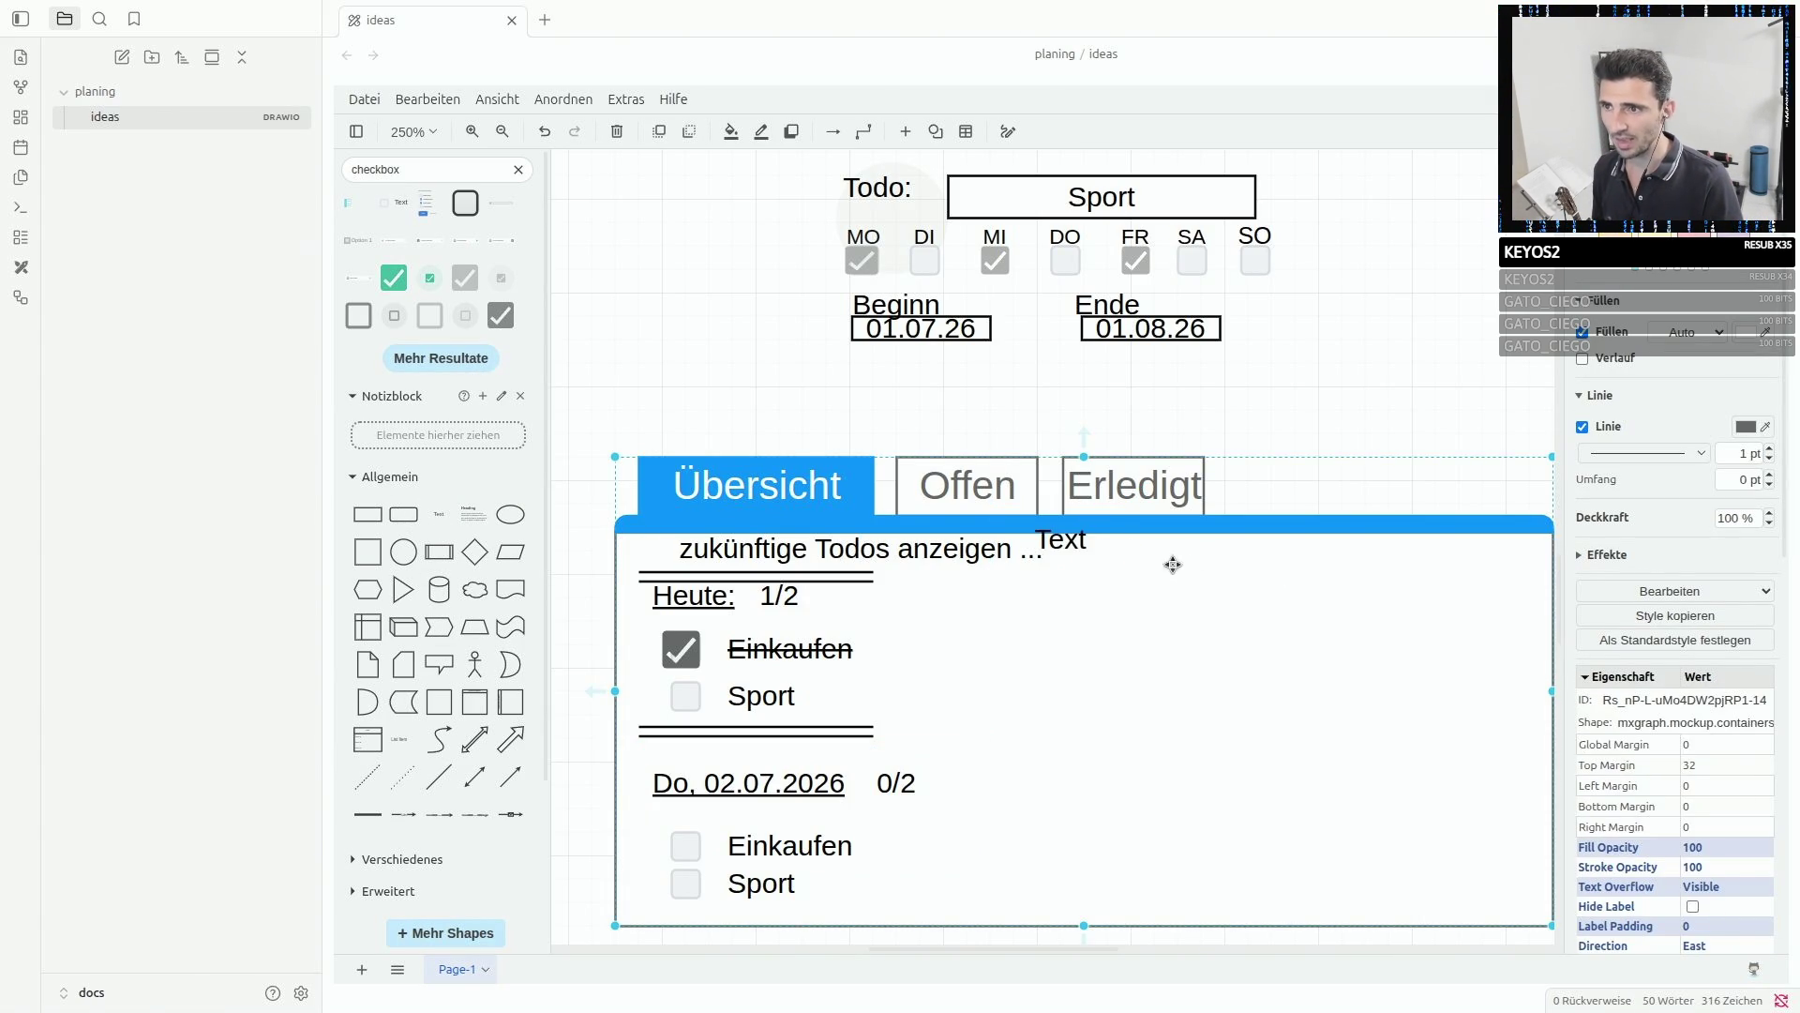
drag(1079, 542, 1336, 600)
double_click(1337, 600)
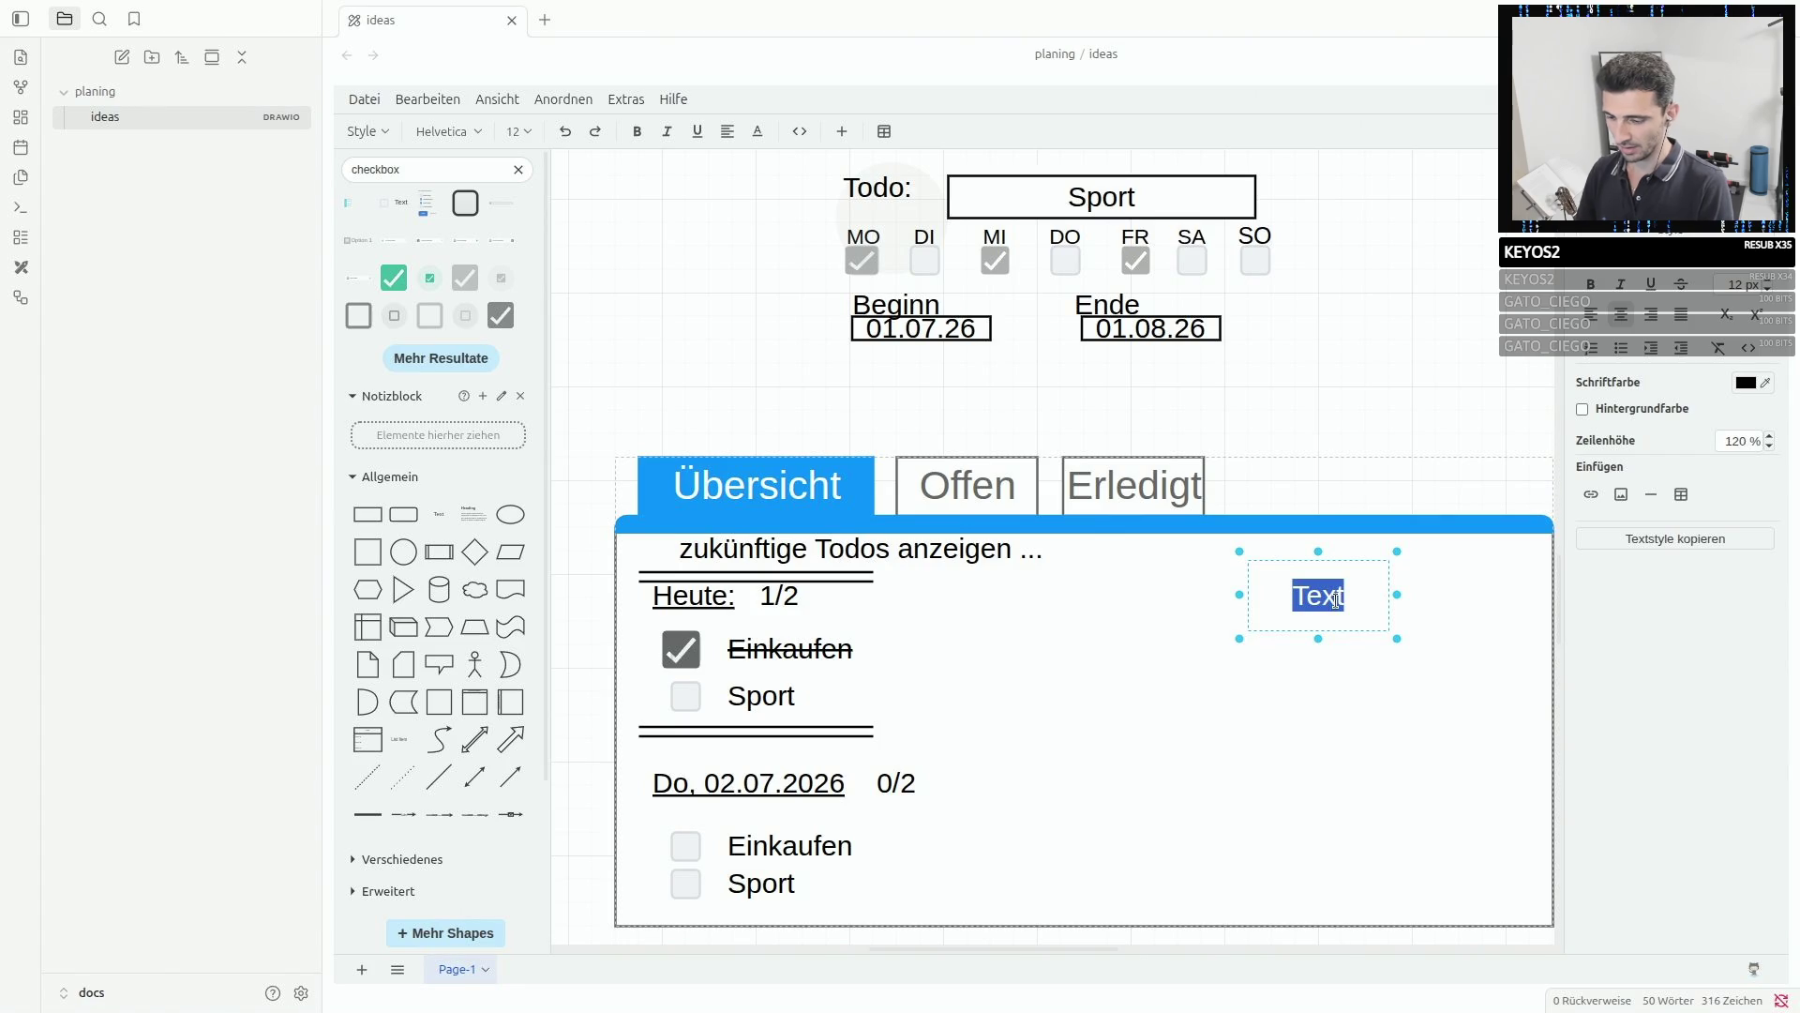
text(Ak)
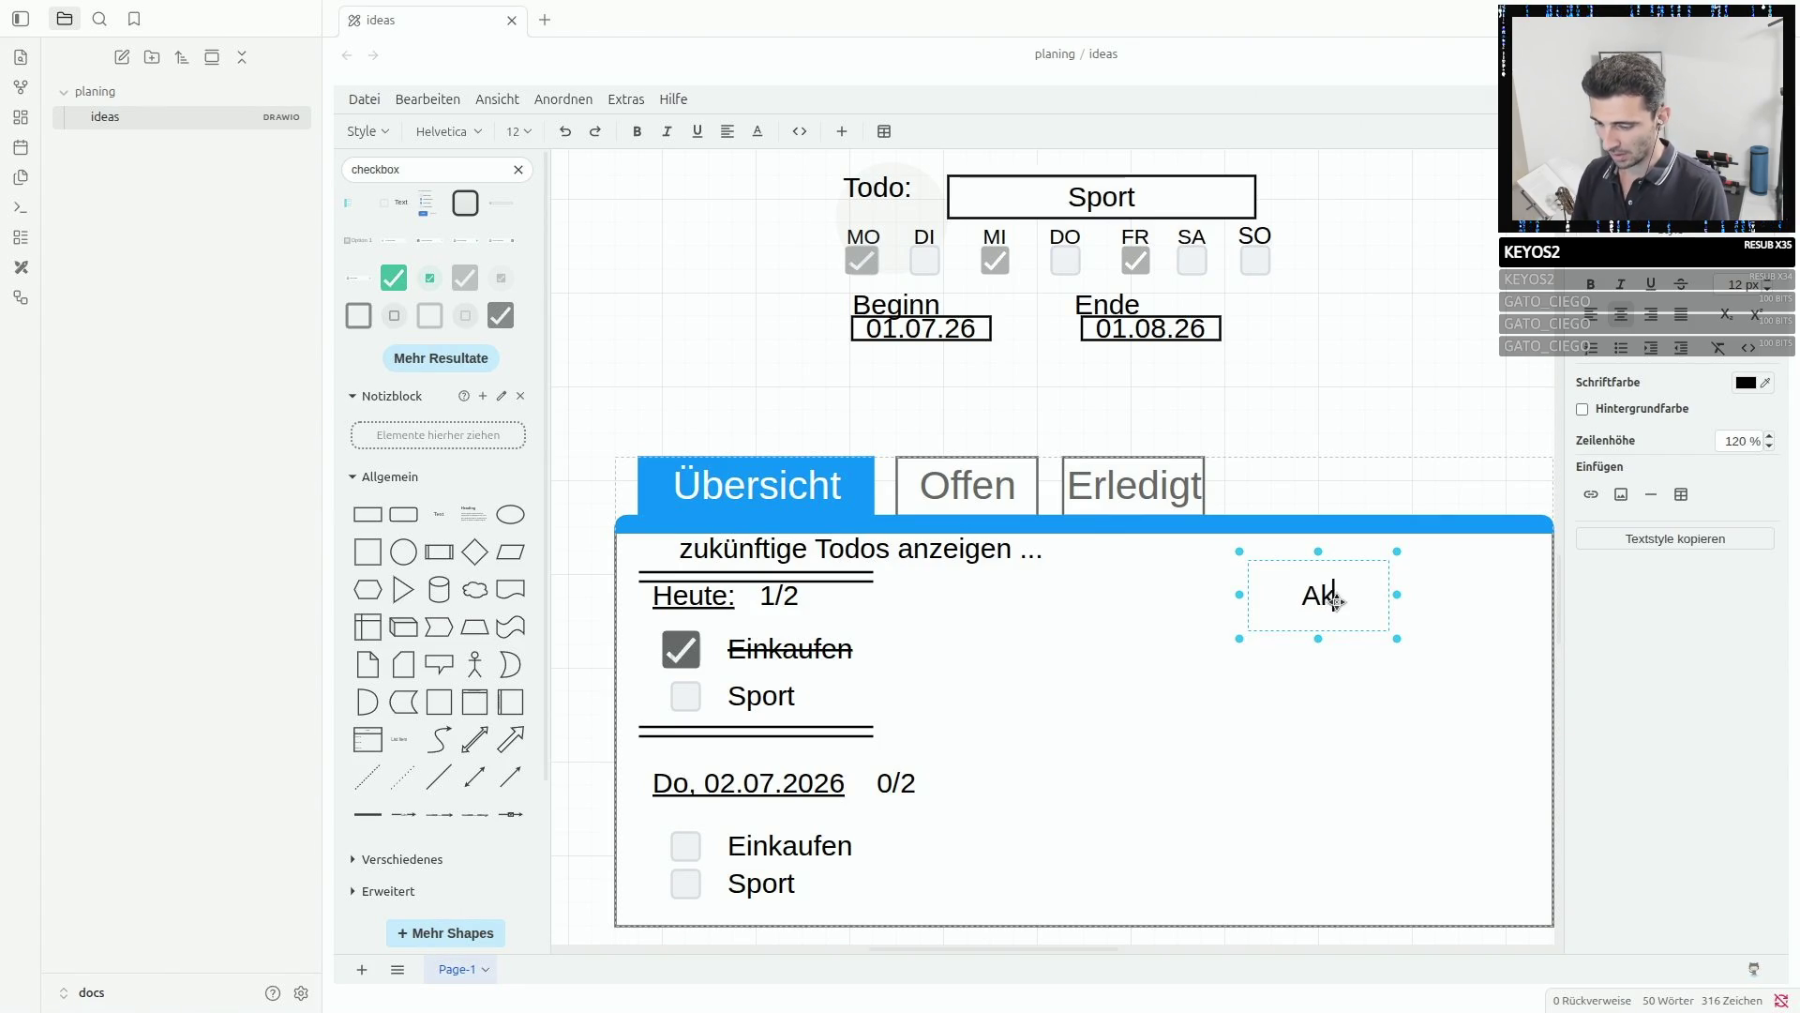
text(tuelle Woch)
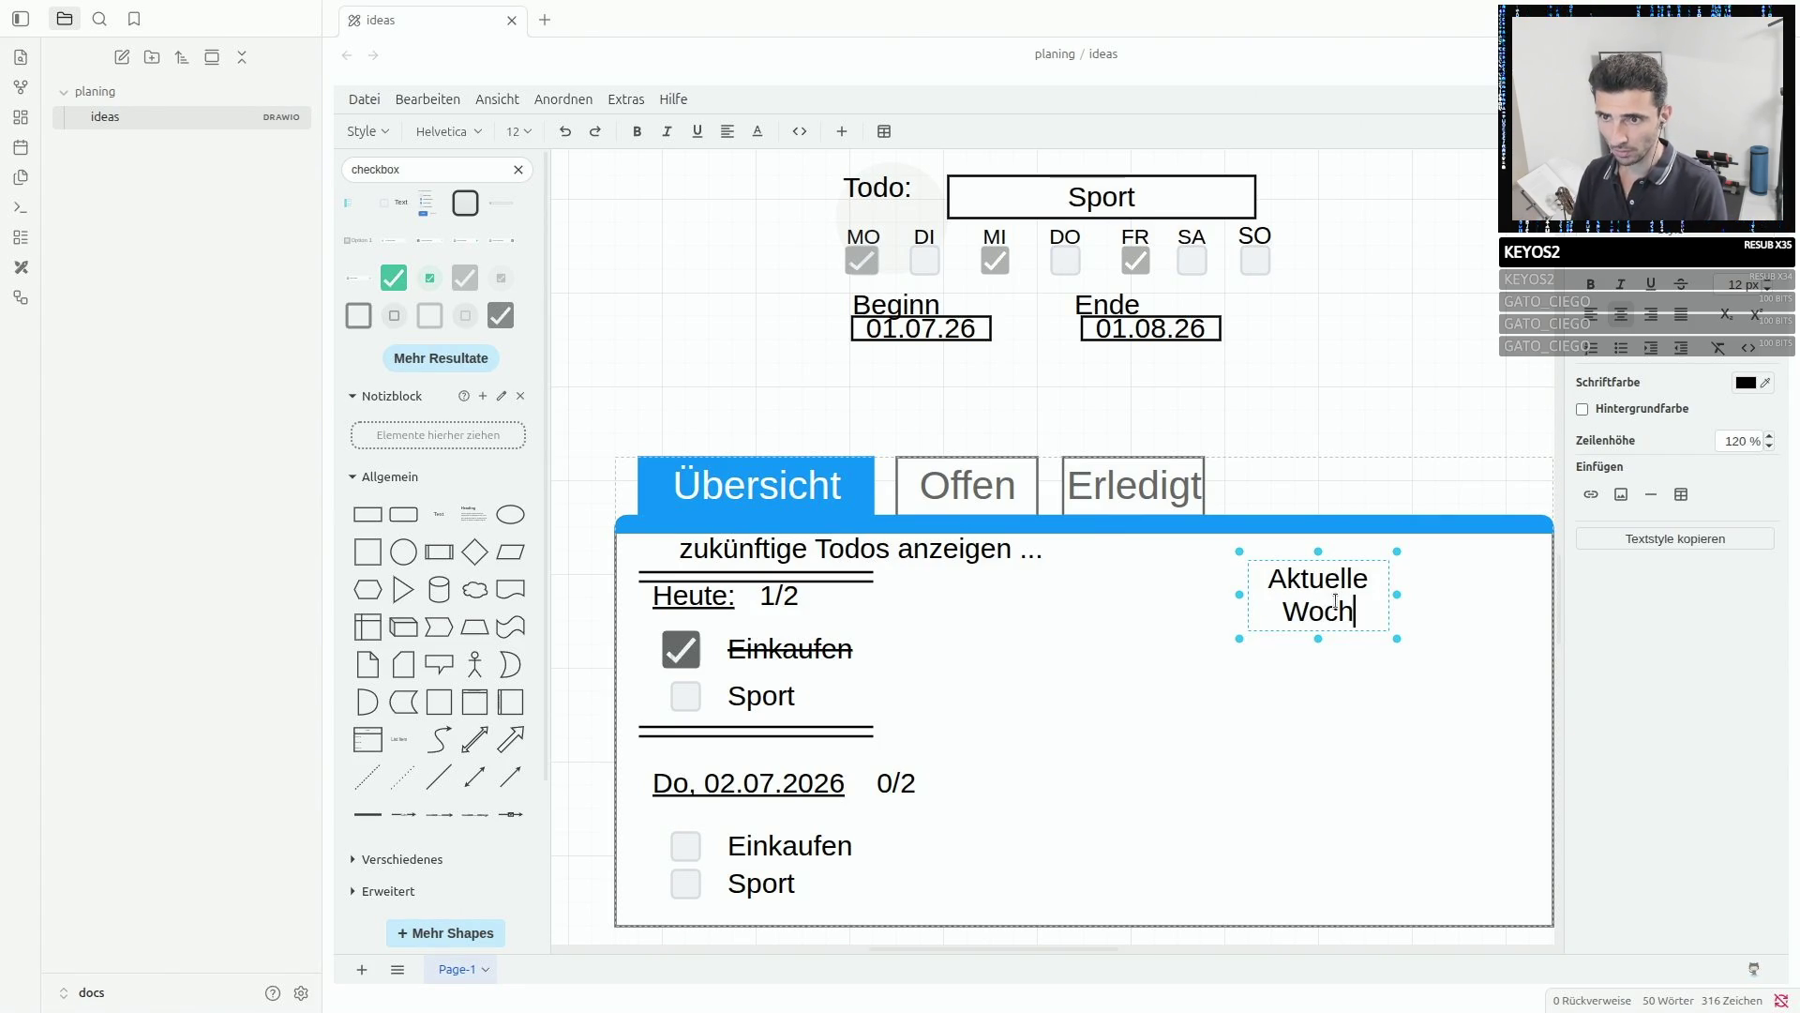
text(e)
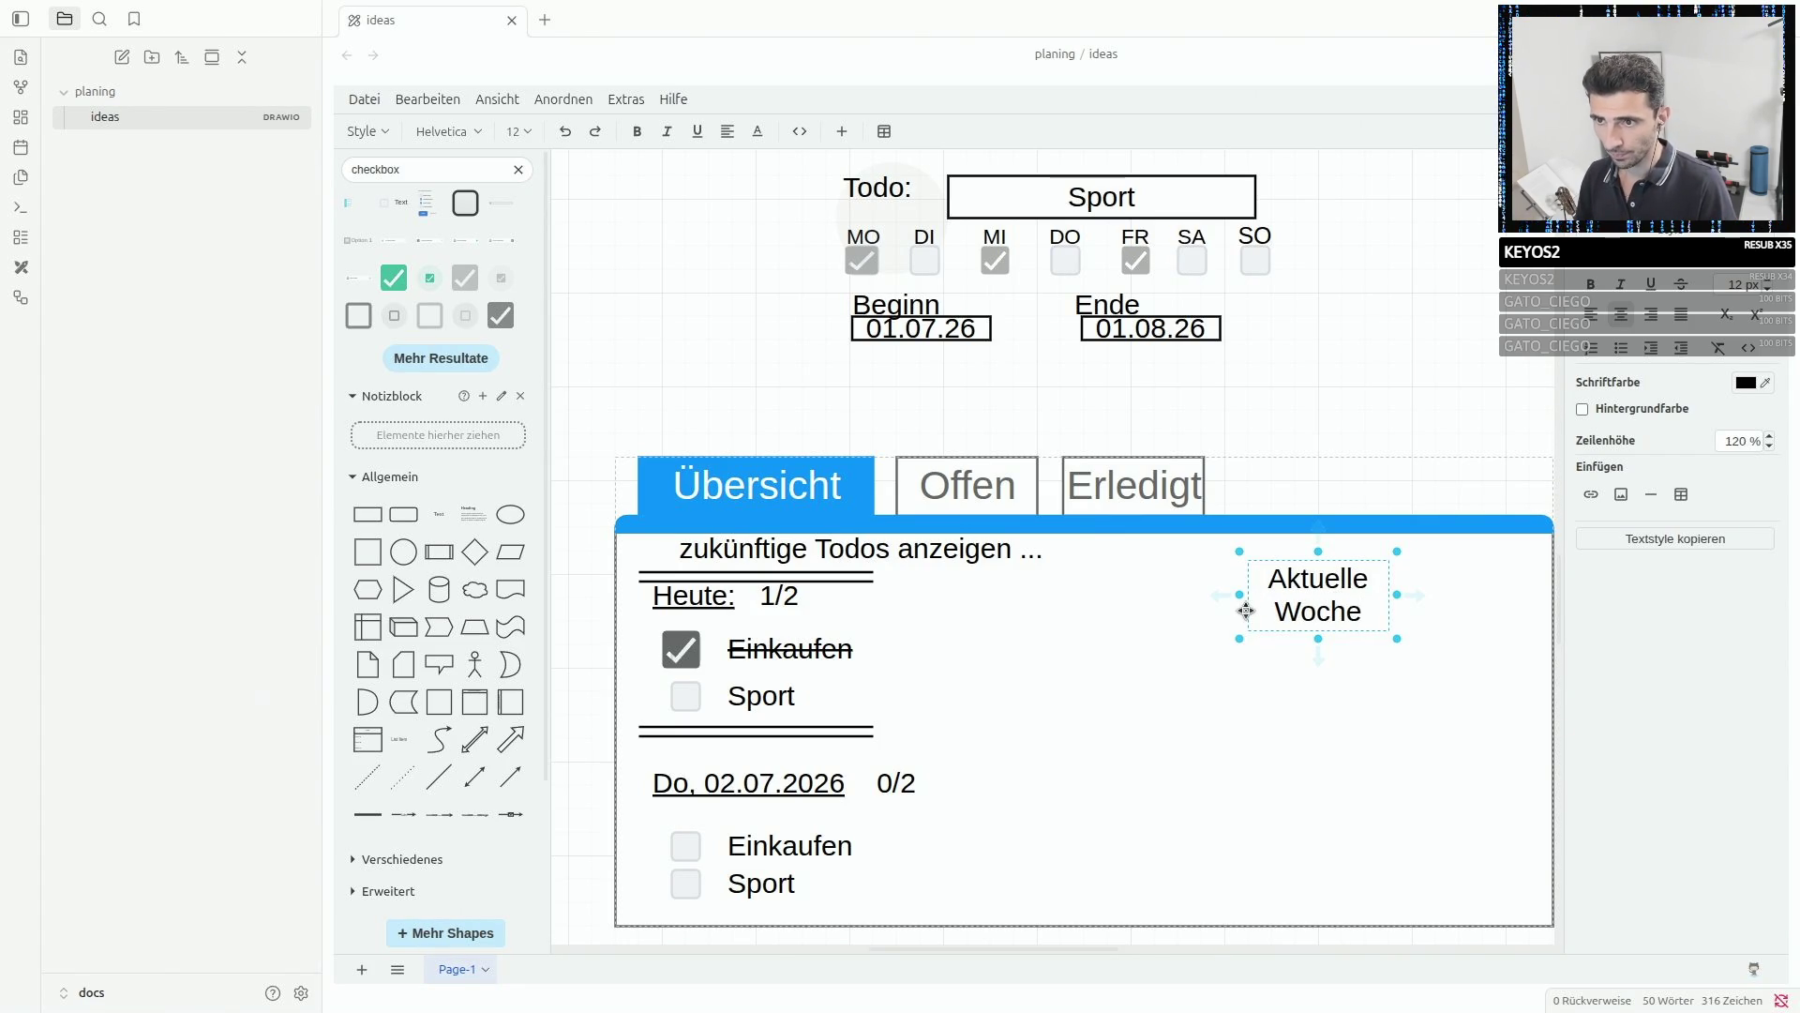
click(1236, 595)
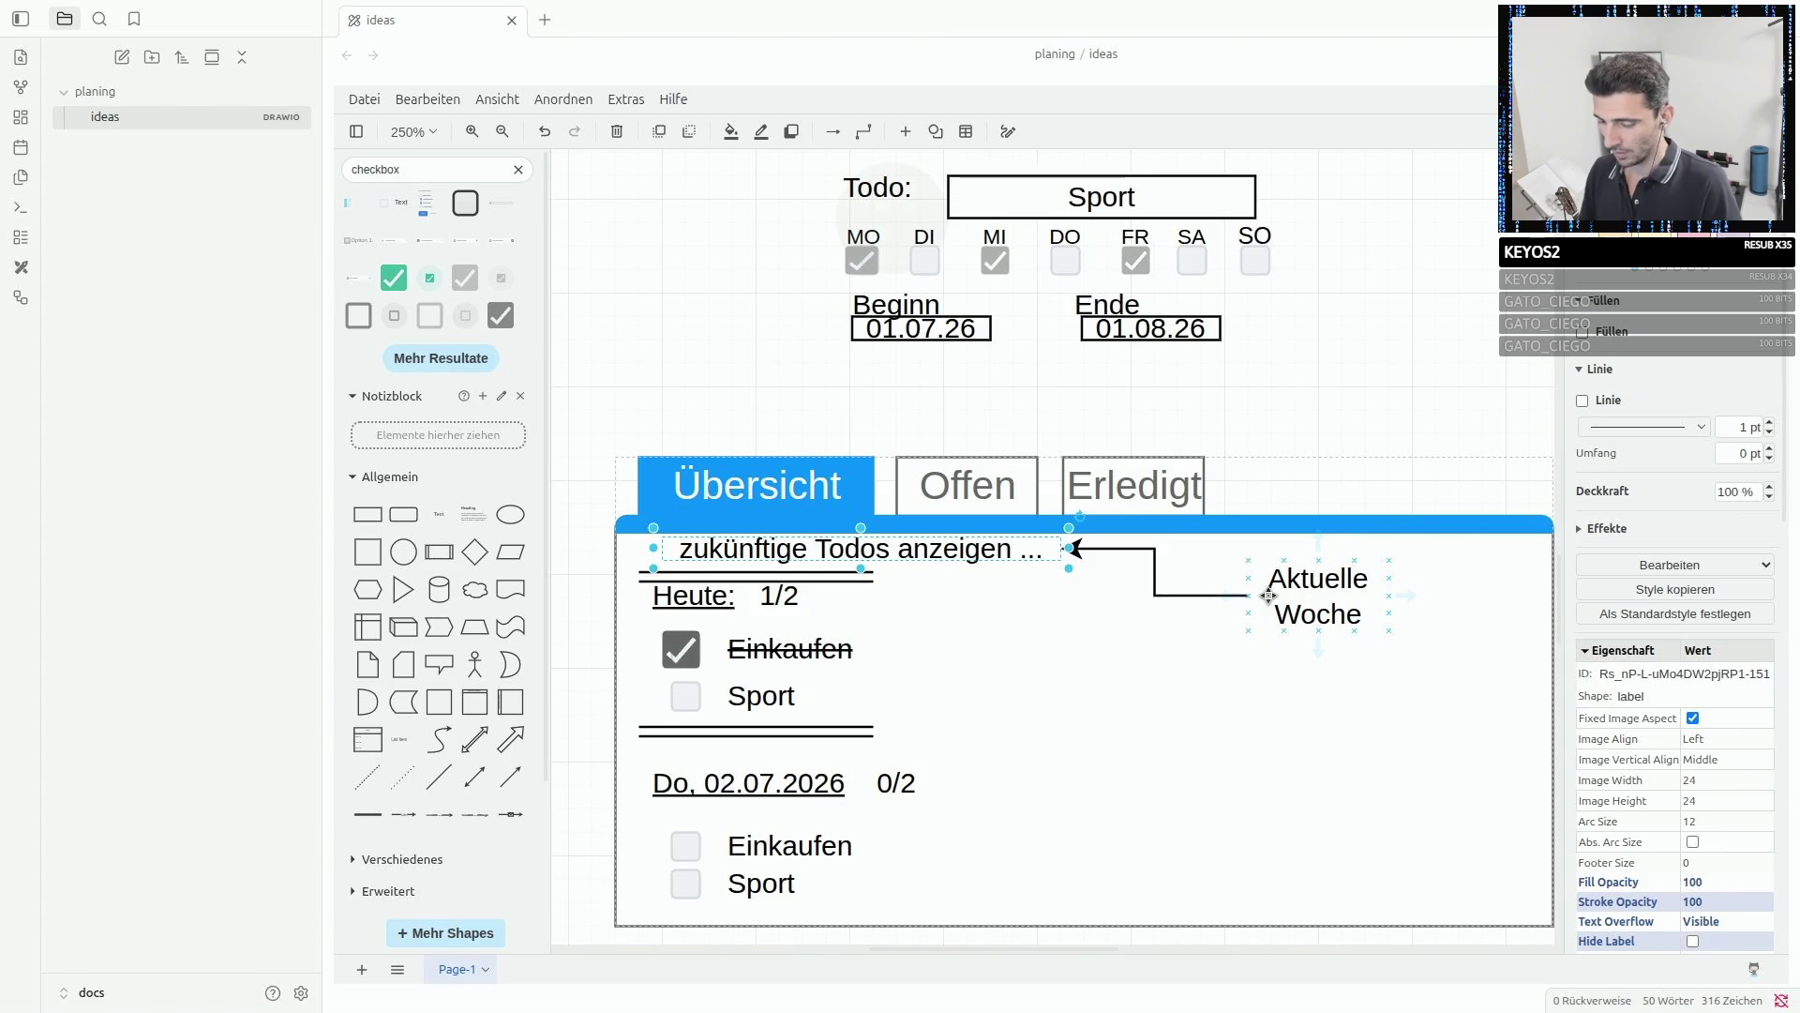
- Widen the Aktuelle Woche label so its text sits on one line
click(1350, 621)
drag(1390, 630, 1529, 597)
click(1506, 591)
double_click(1505, 589)
key(Escape)
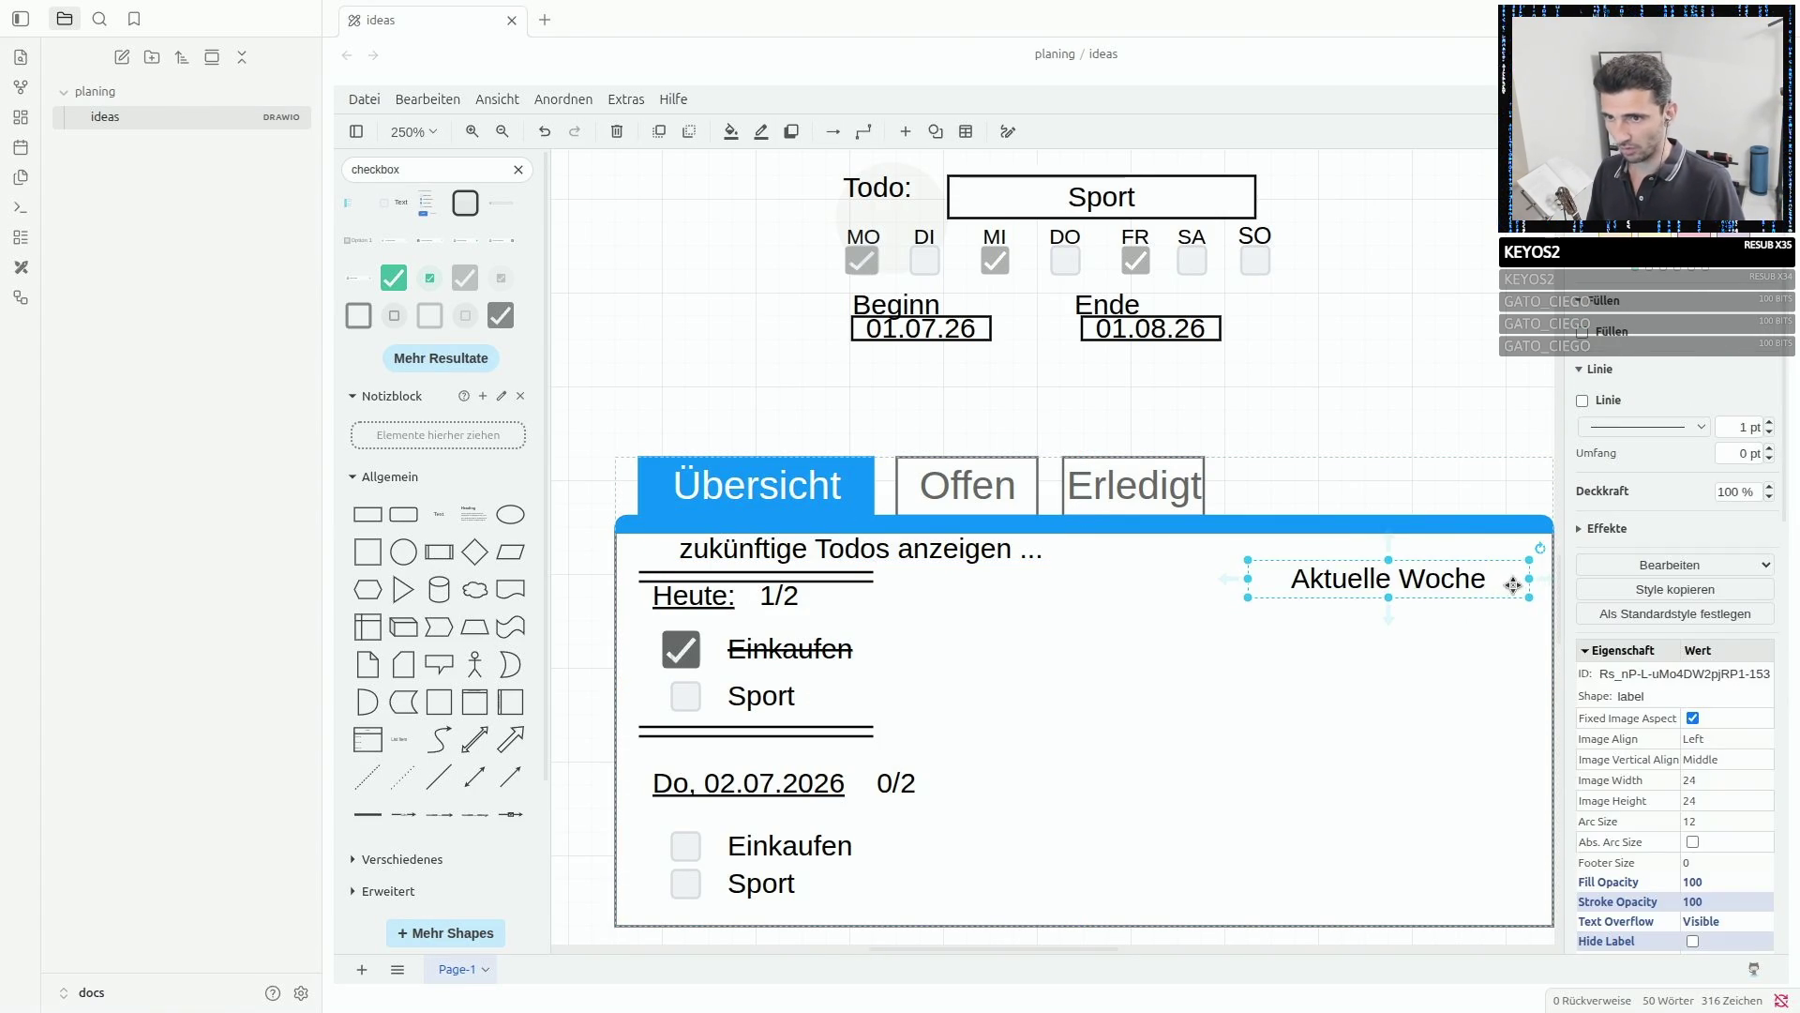
- Re-check the Aktuelle Woche label text, then select the whole Übersicht panel
click(1465, 572)
double_click(1465, 572)
key(Escape)
click(1489, 574)
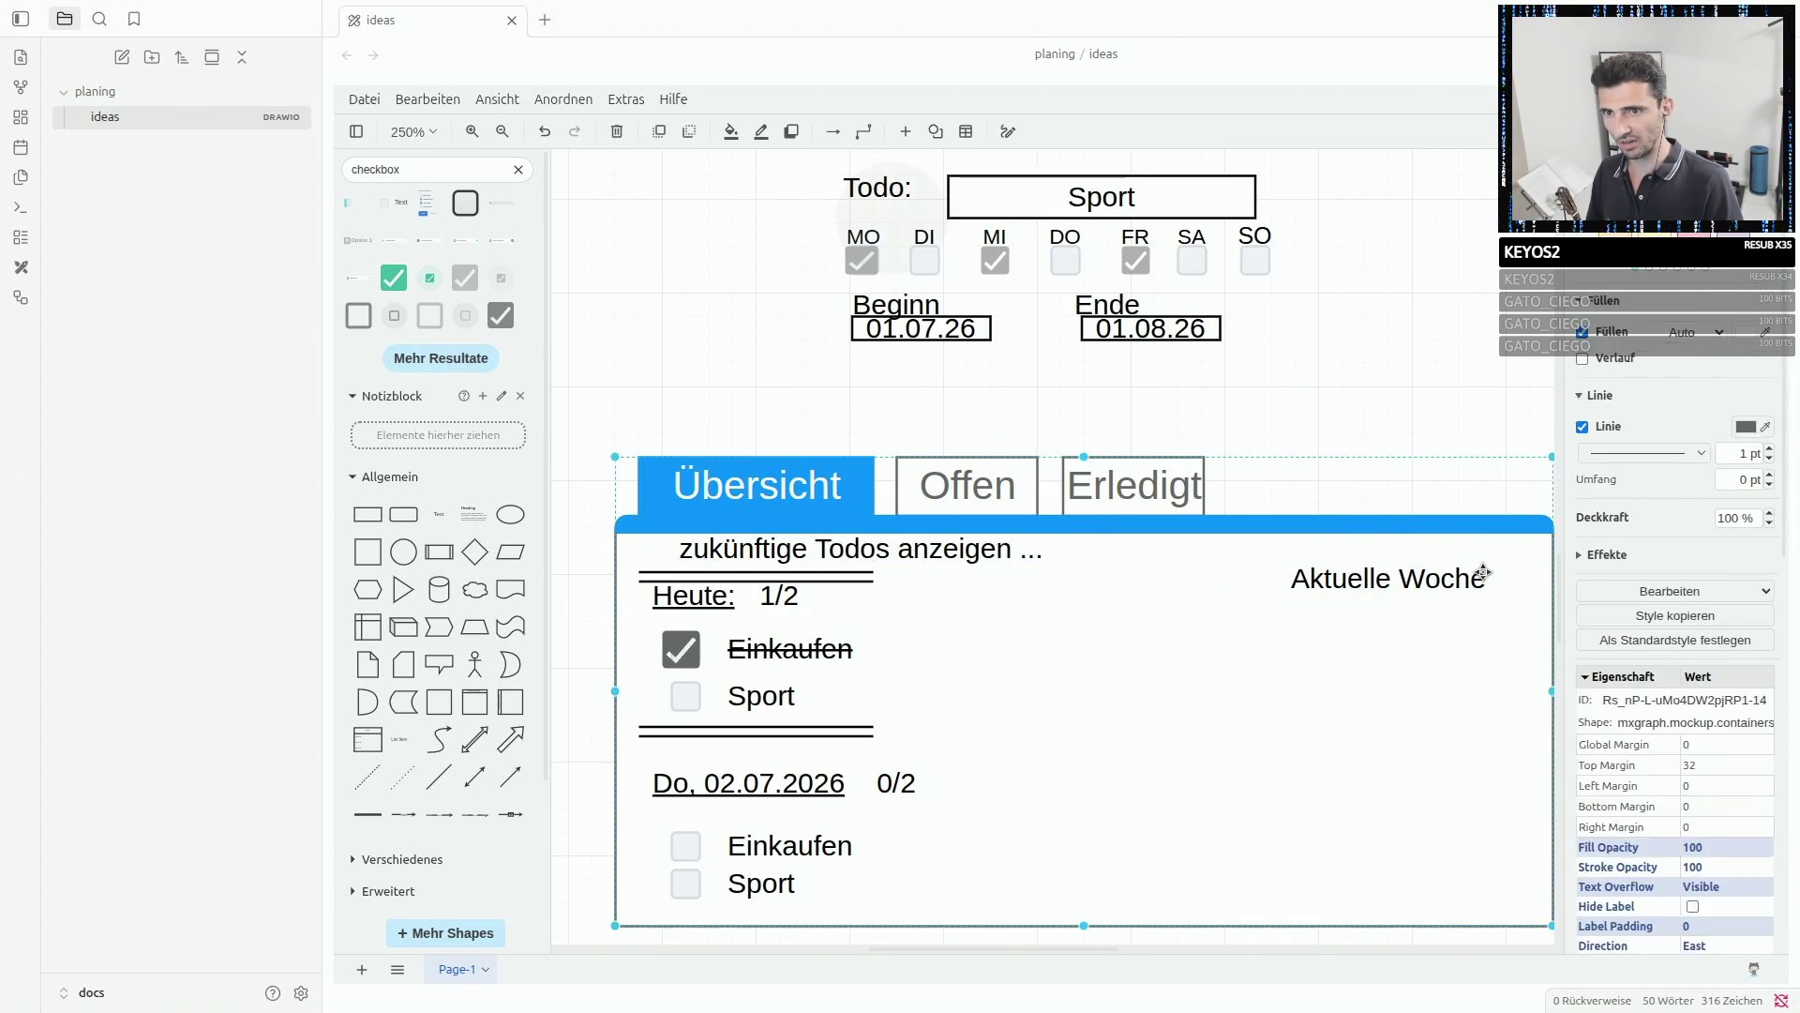
double_click(1488, 575)
key(Escape)
click(1431, 583)
double_click(1431, 581)
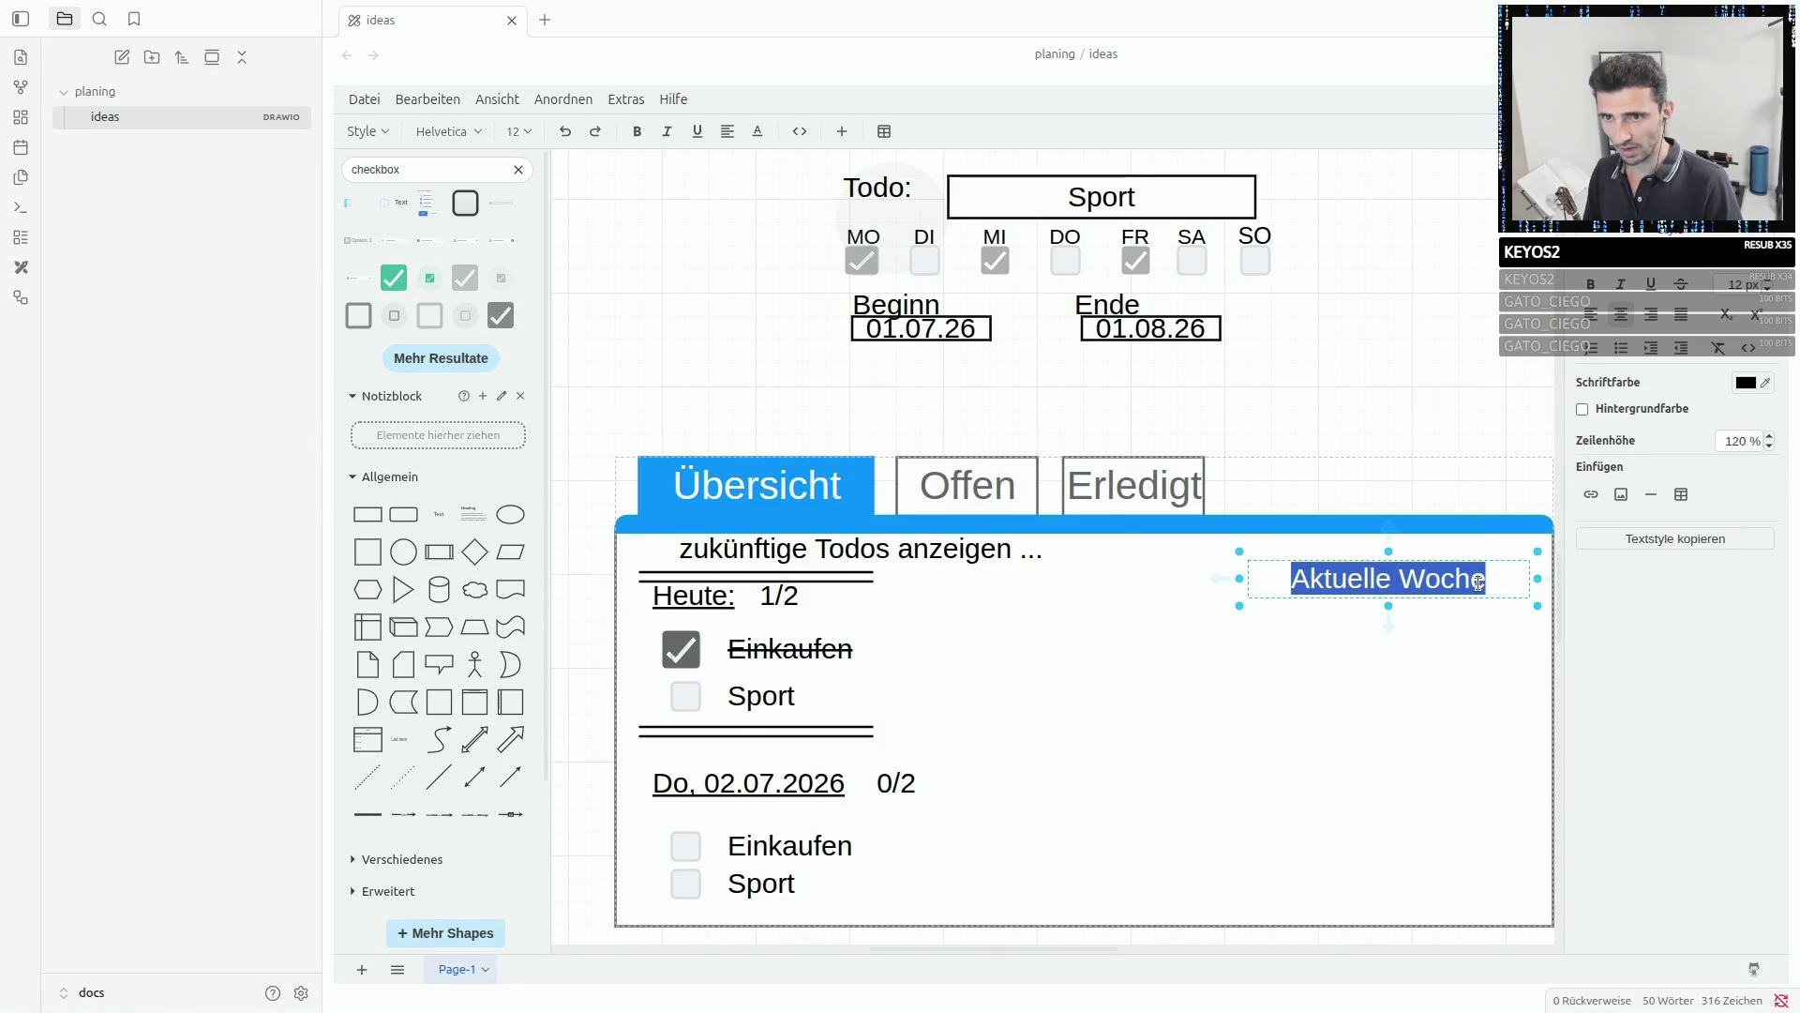
click(1484, 582)
key(Escape)
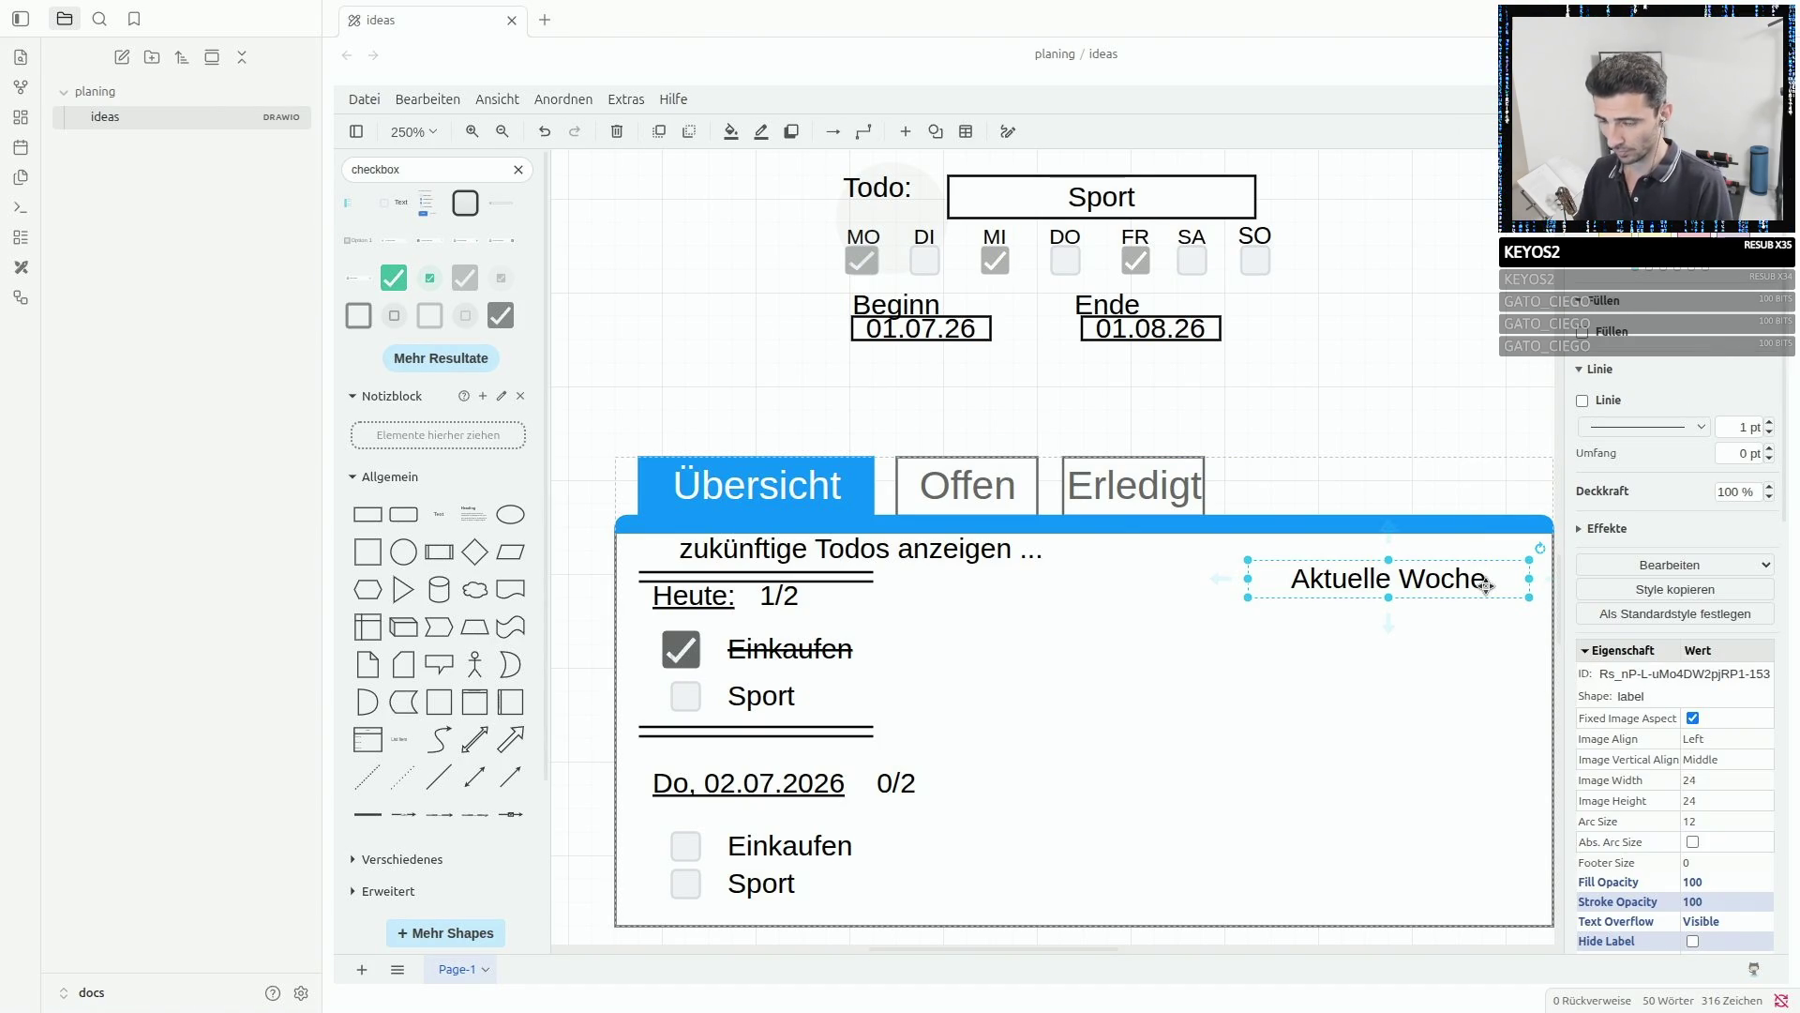
click(1434, 568)
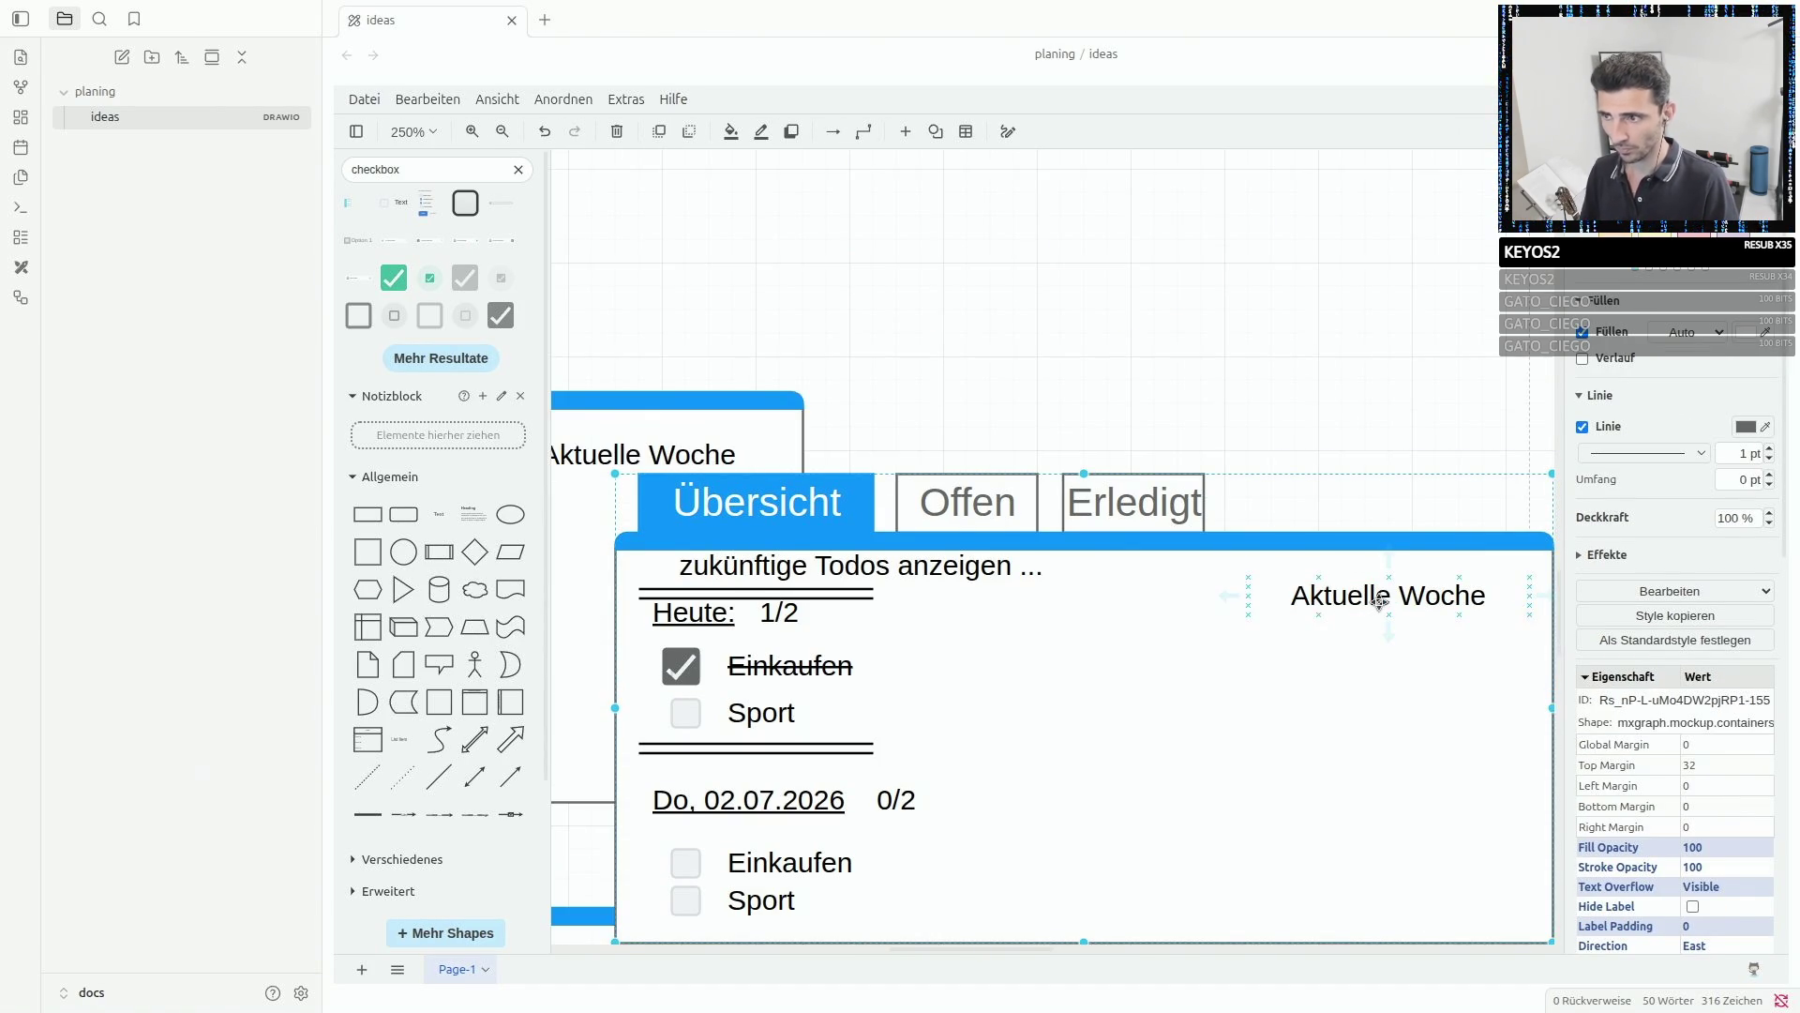
- Undo and then redo the last change to the panel
key(ctrl+z)
scroll(1237, 552, down, 3)
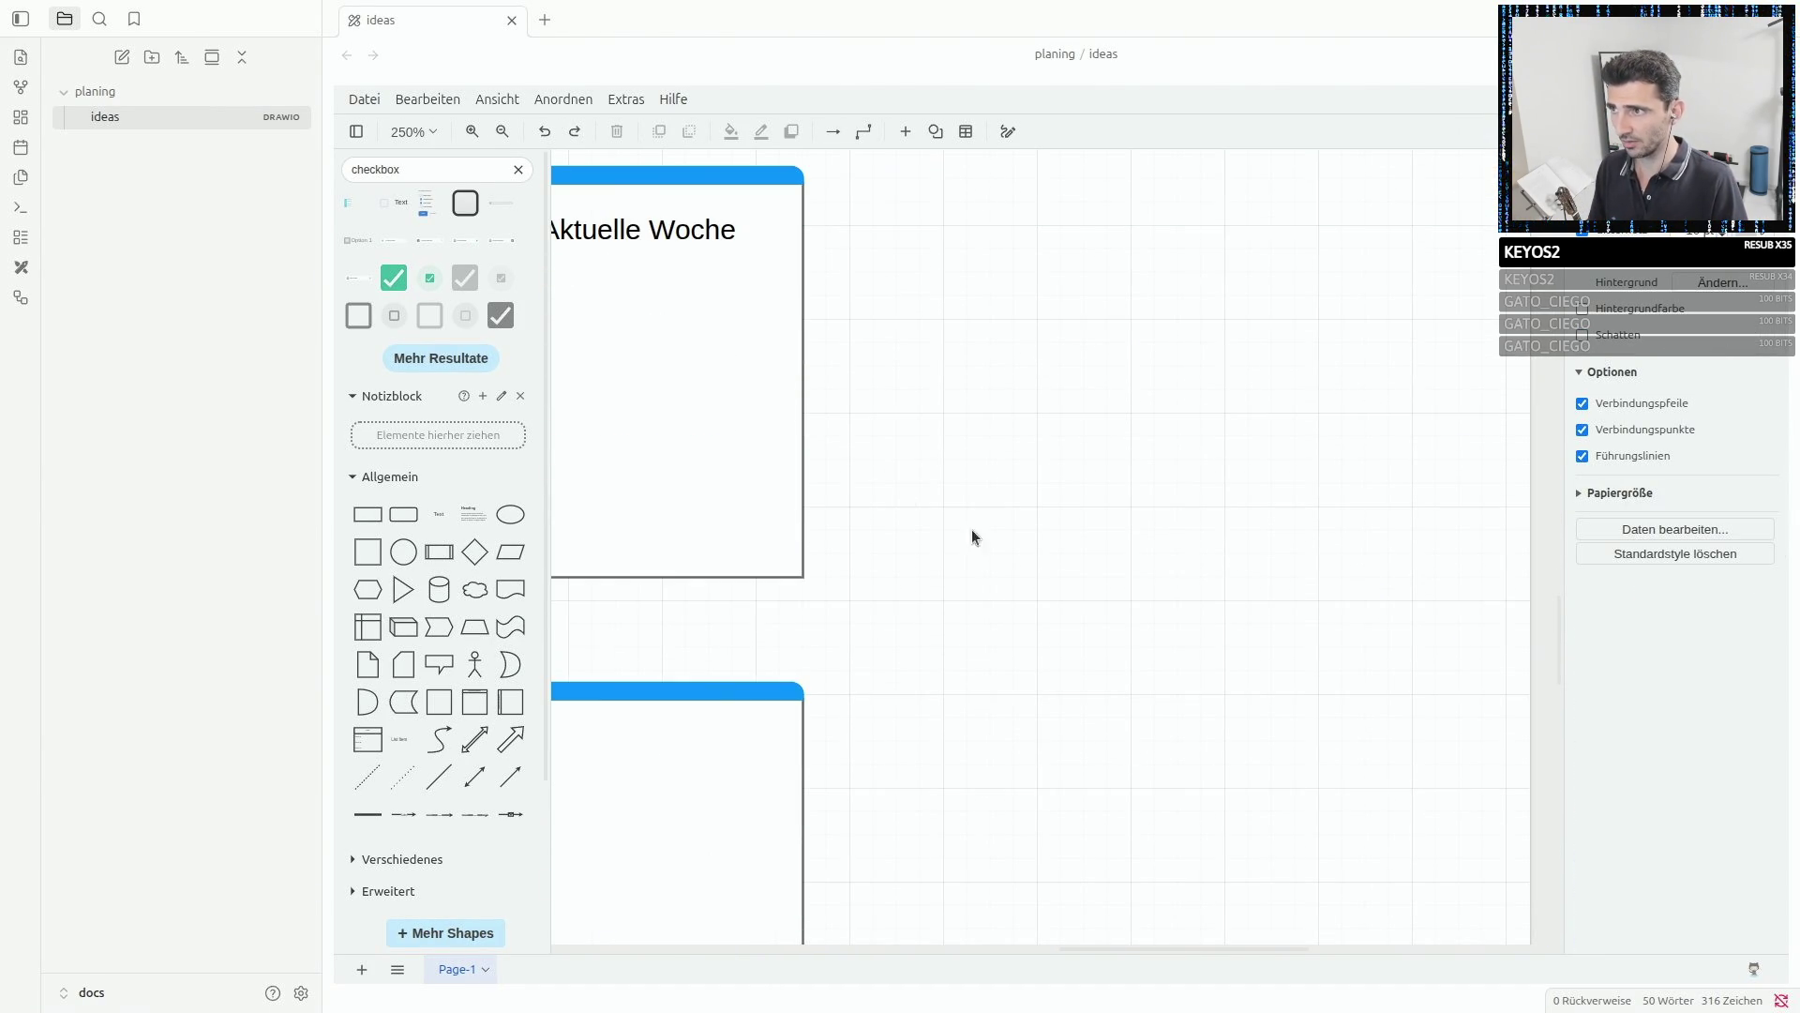
key(ctrl+shift+z)
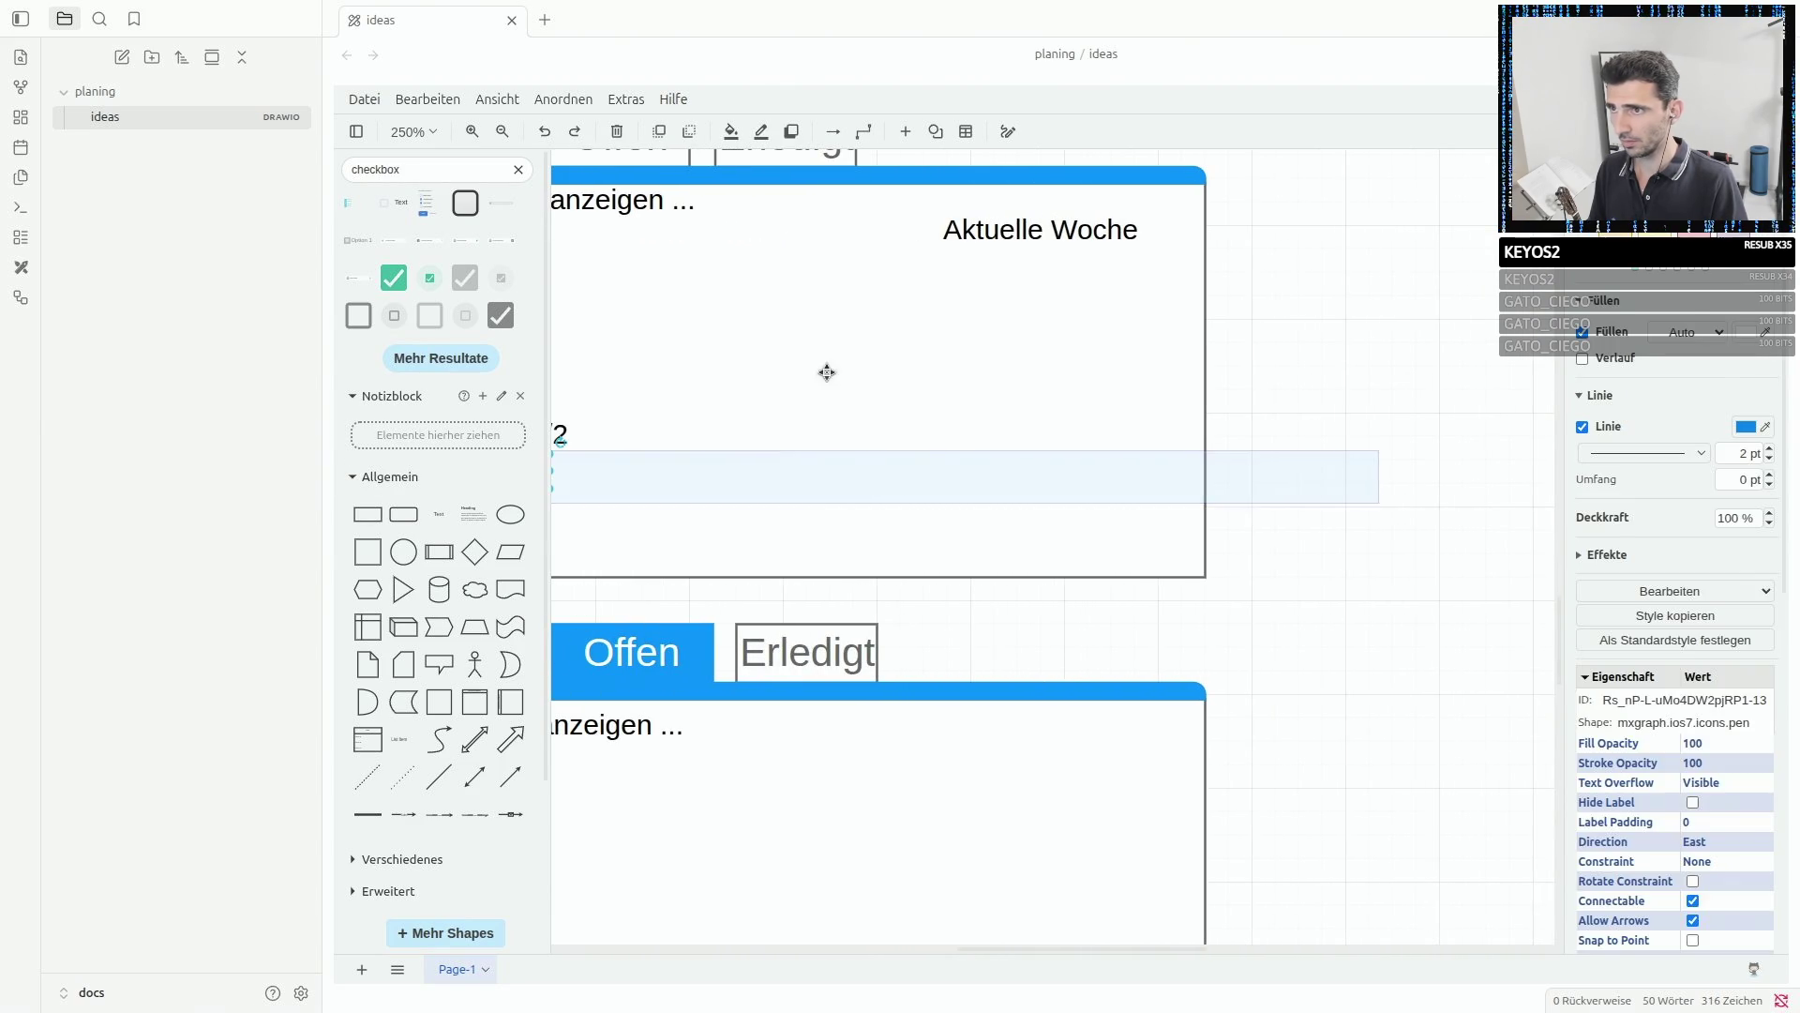
- Duplicate the Aktuelle Woche label and retype the copy as 'Juli'
click(1047, 237)
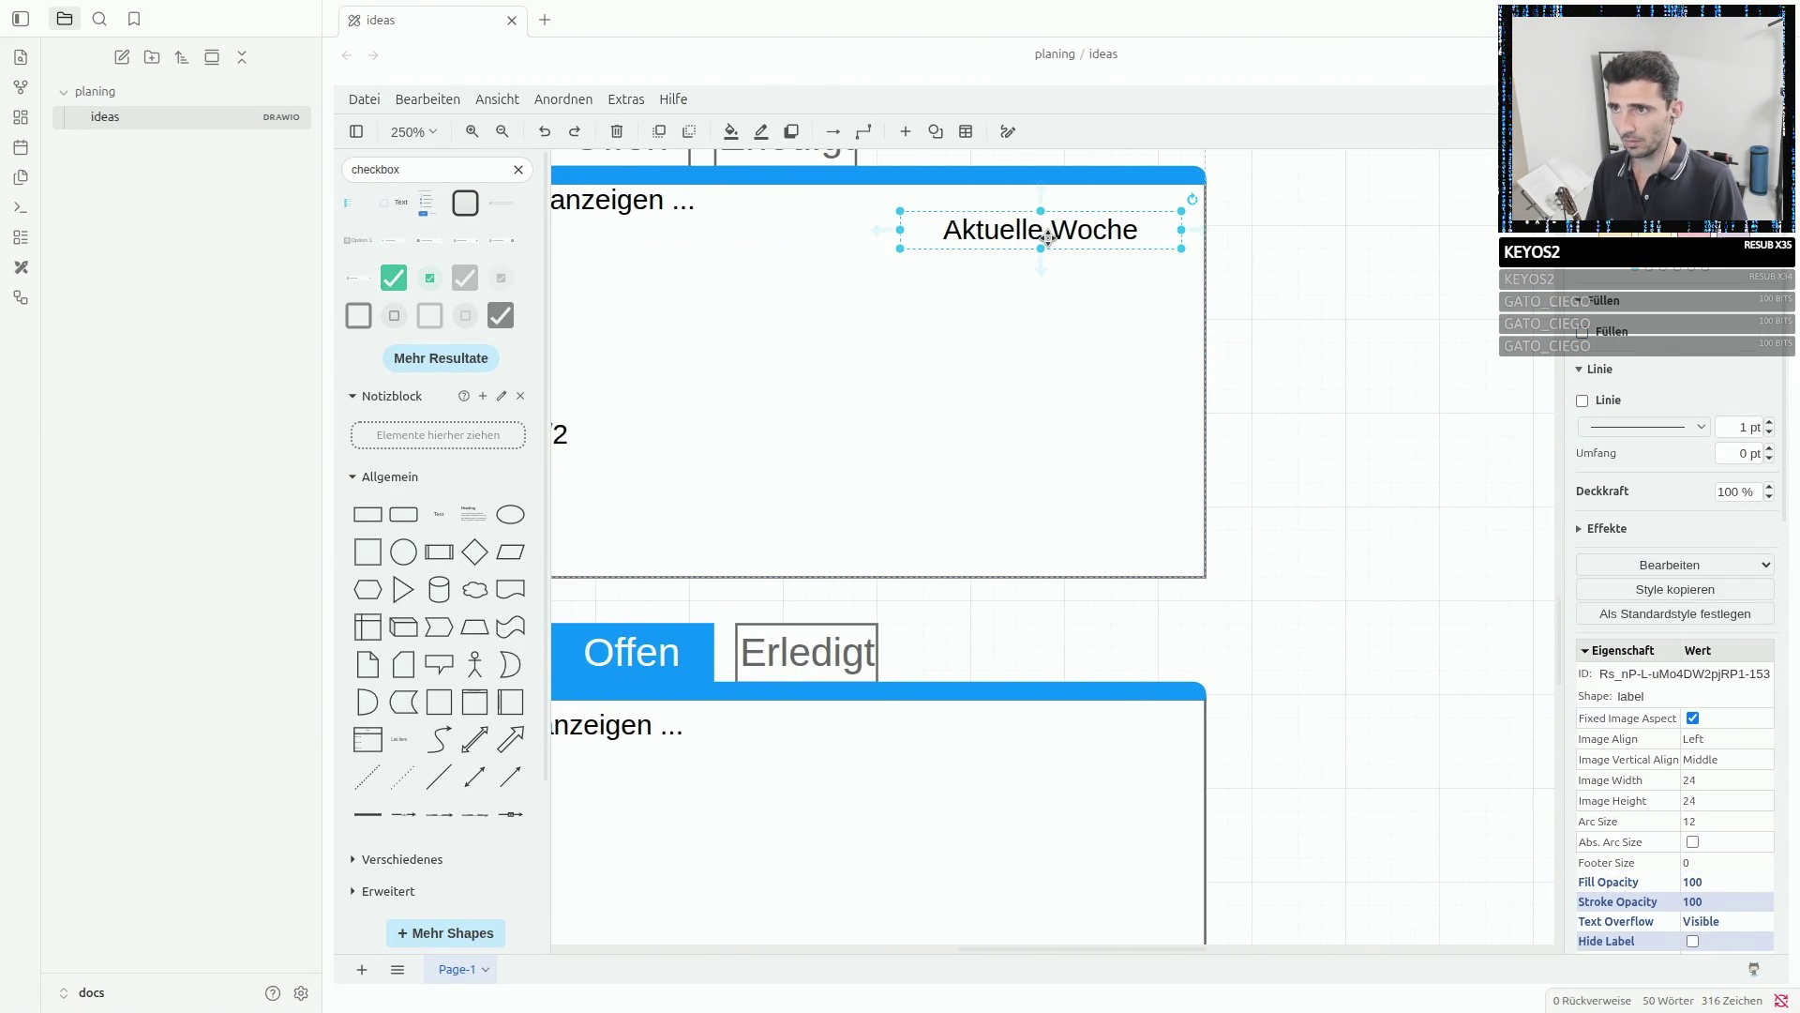
key(ctrl+d)
double_click(1230, 240)
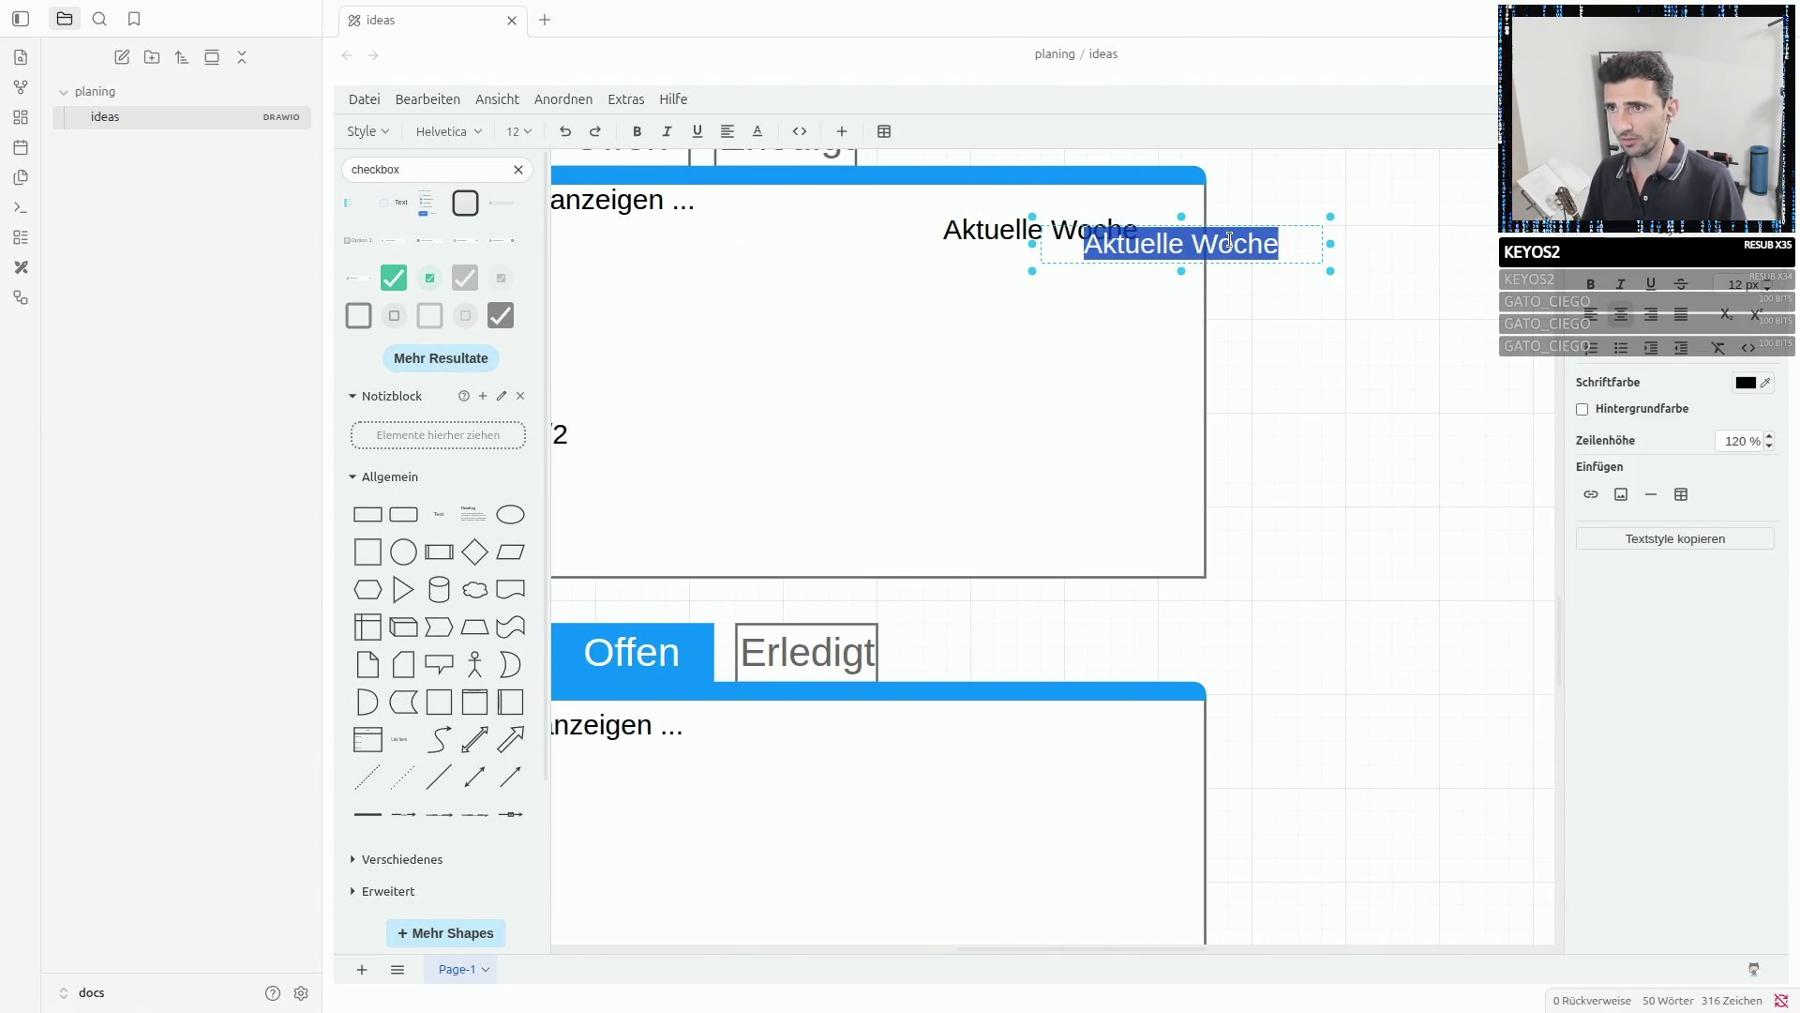
double_click(1229, 240)
key(BackSpace)
key(BackSpace)
key(BackSpace)
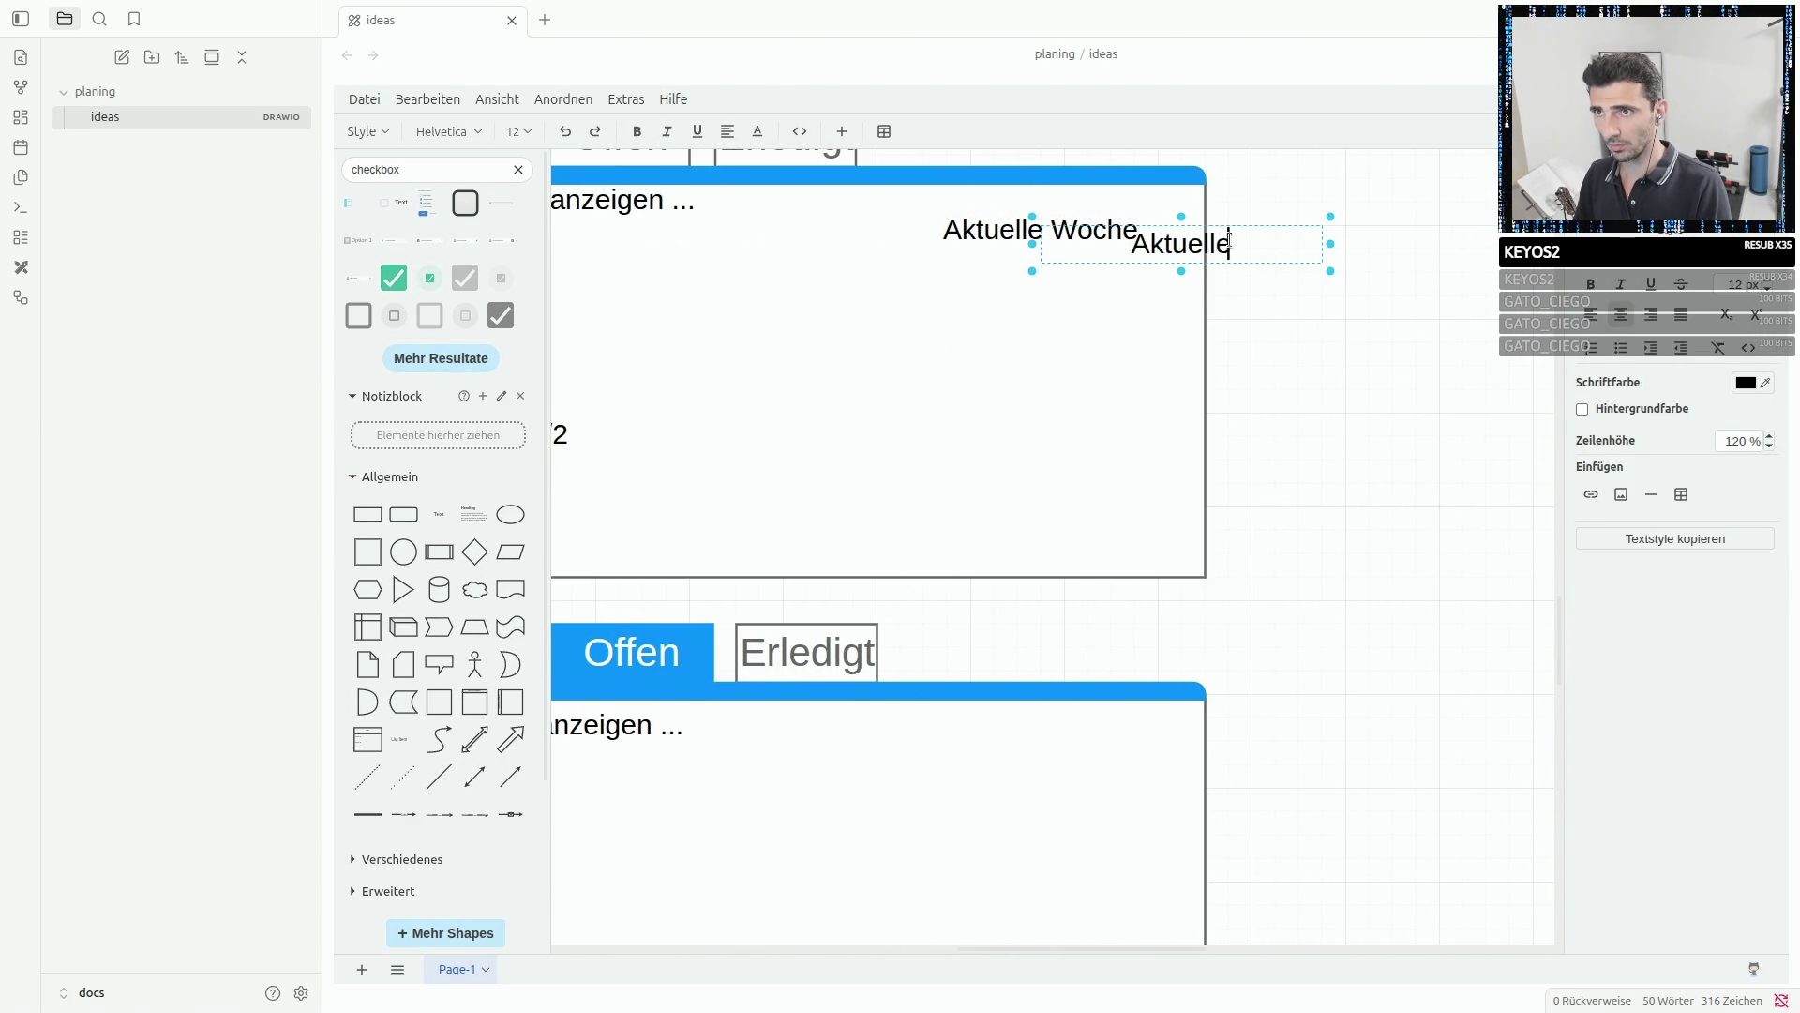
key(BackSpace)
key(BackSpace)
key(BackSpace)
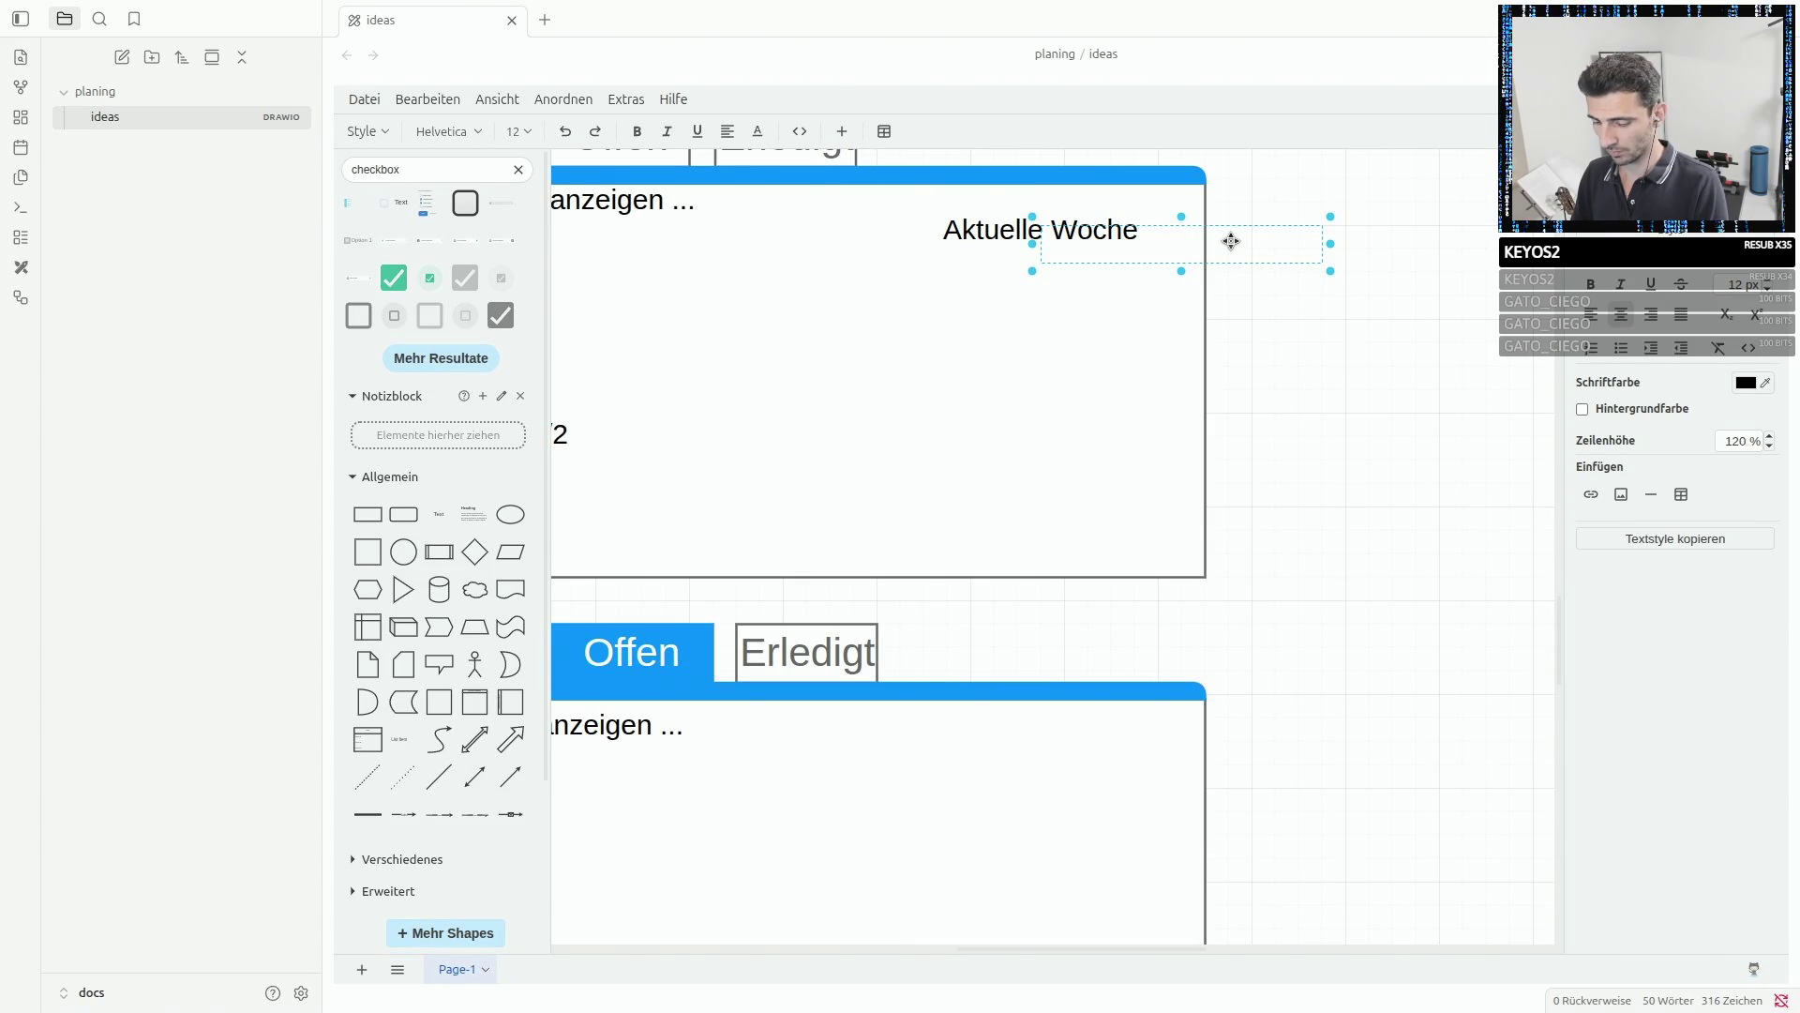
text(Aktueller Mo)
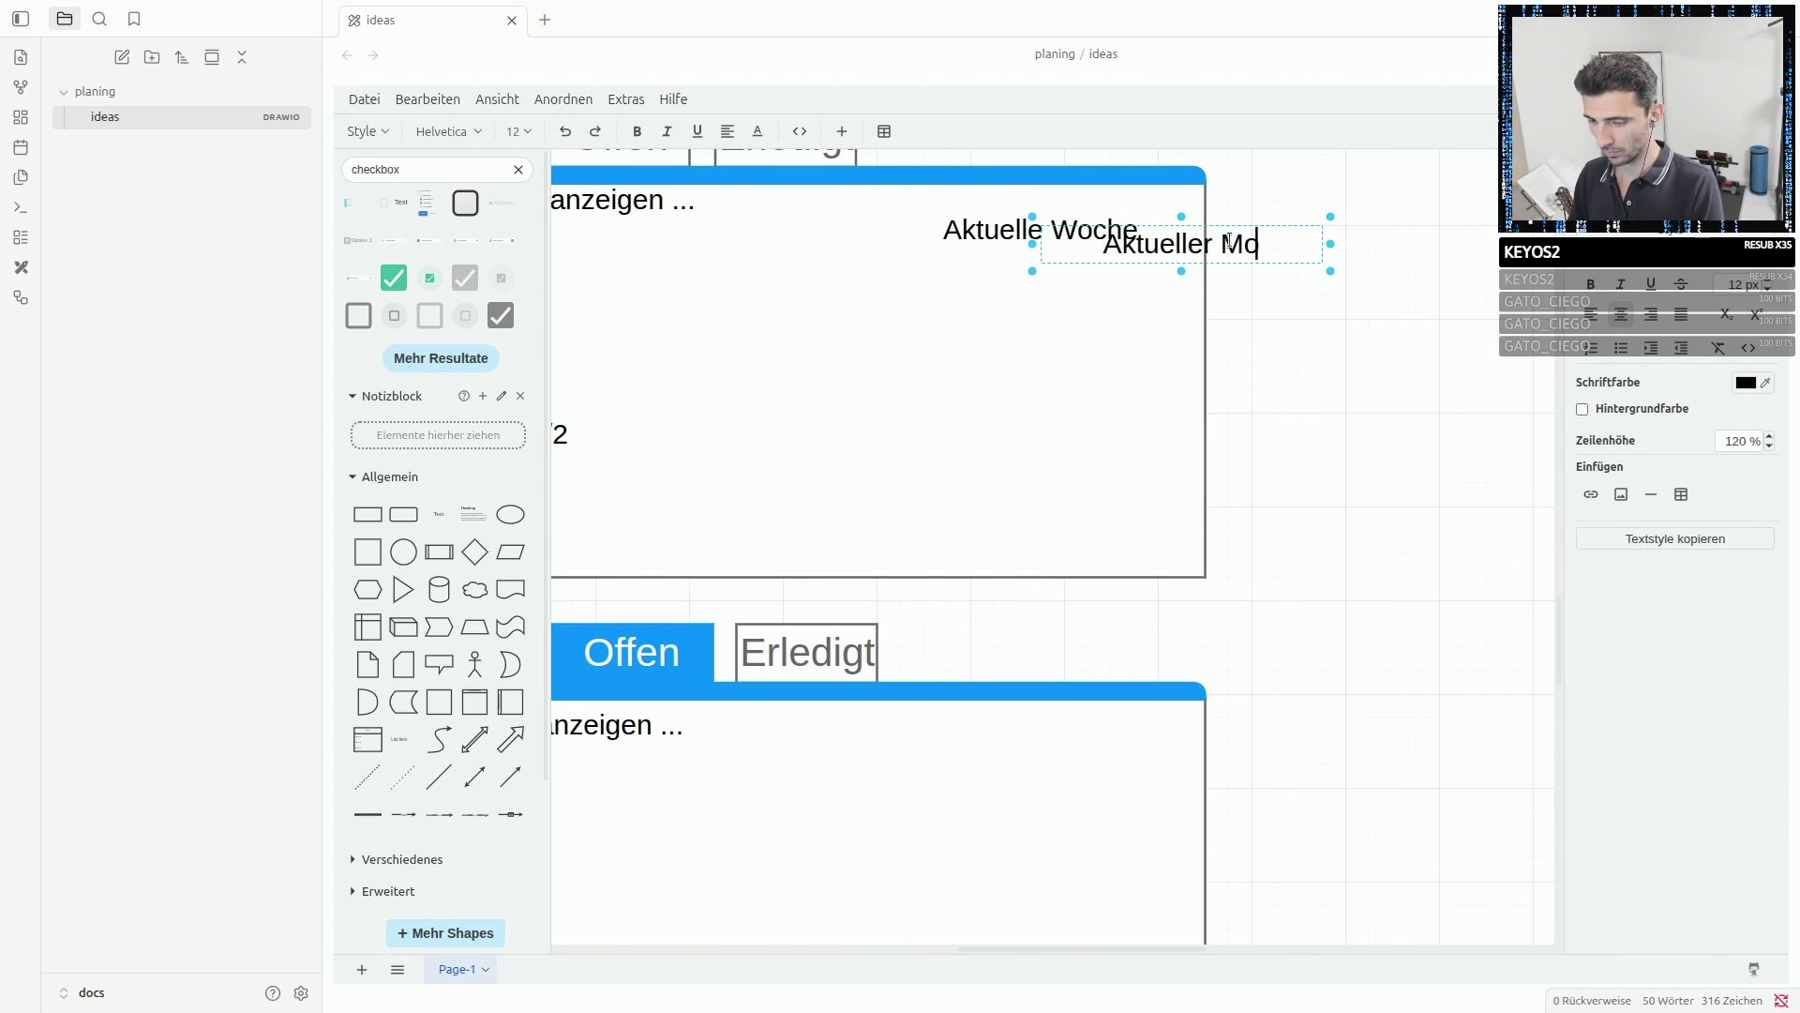
text(nat)
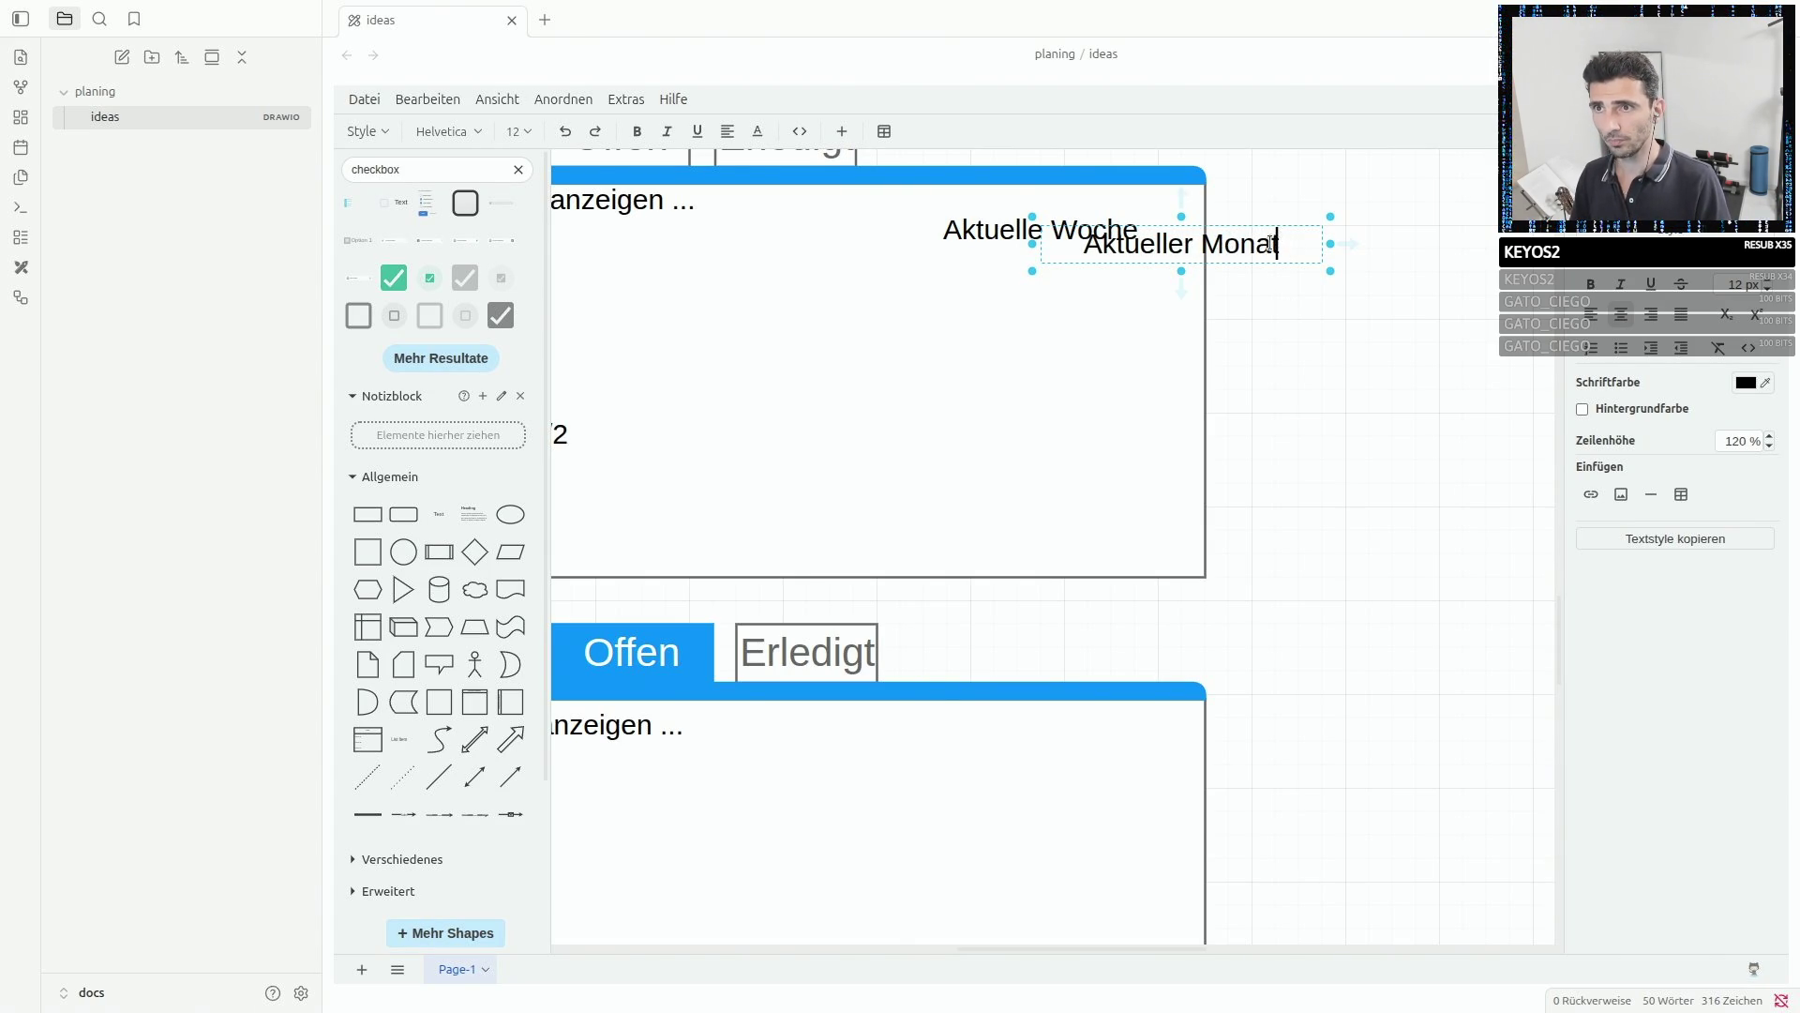
triple_click(1236, 246)
key(BackSpace)
text(Juli)
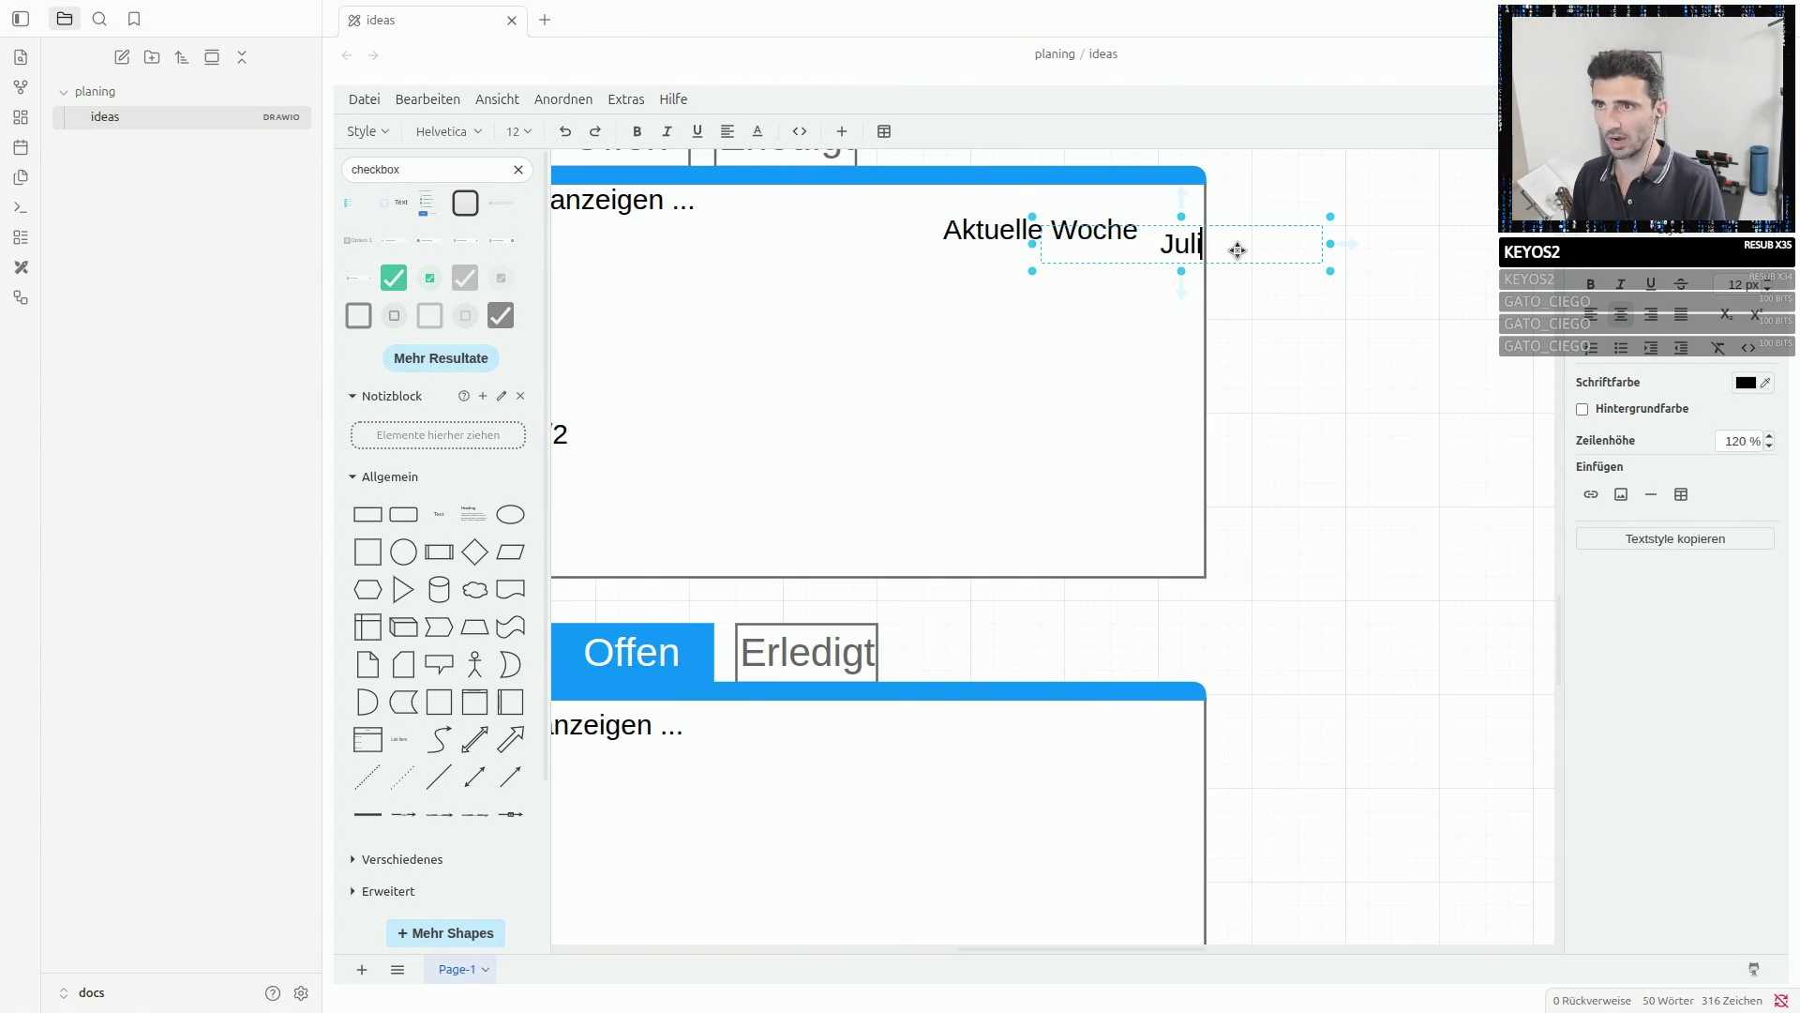
click(1304, 339)
- Move the Juli label beneath Aktuelle Woche and retype it as 'Aktueller Monat'
click(1168, 246)
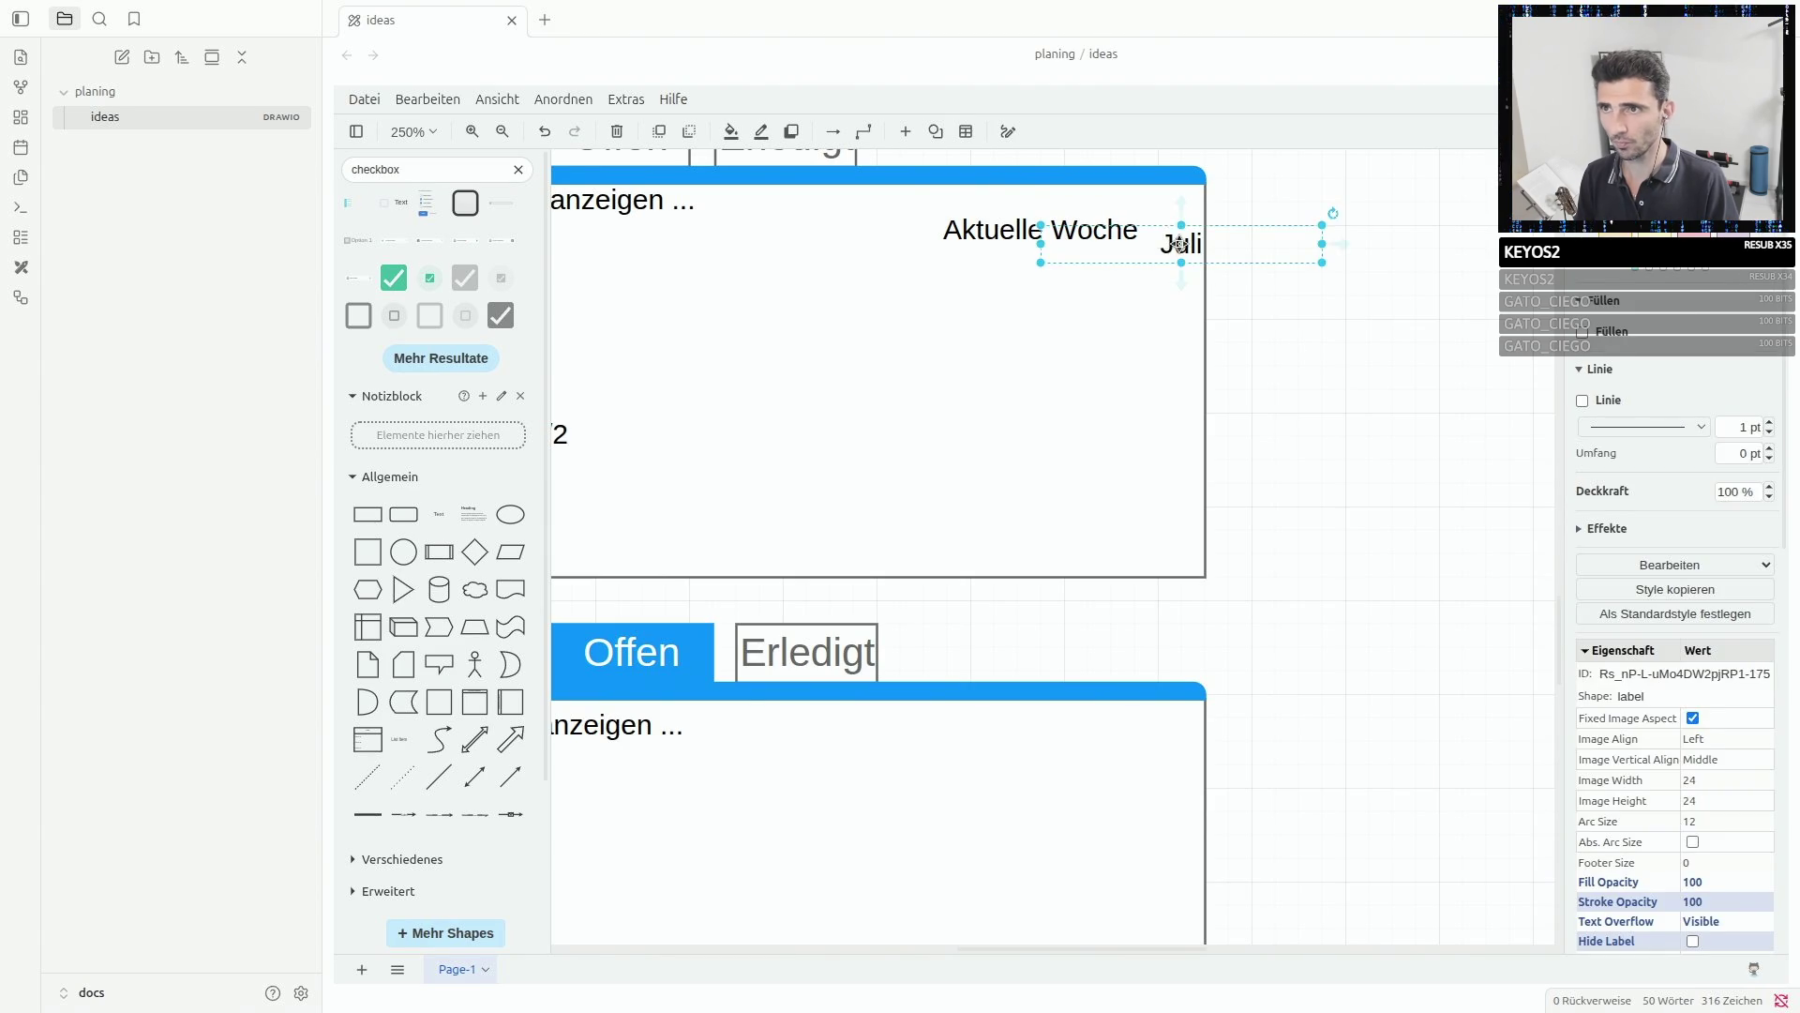
drag(1167, 246, 998, 267)
double_click(1030, 270)
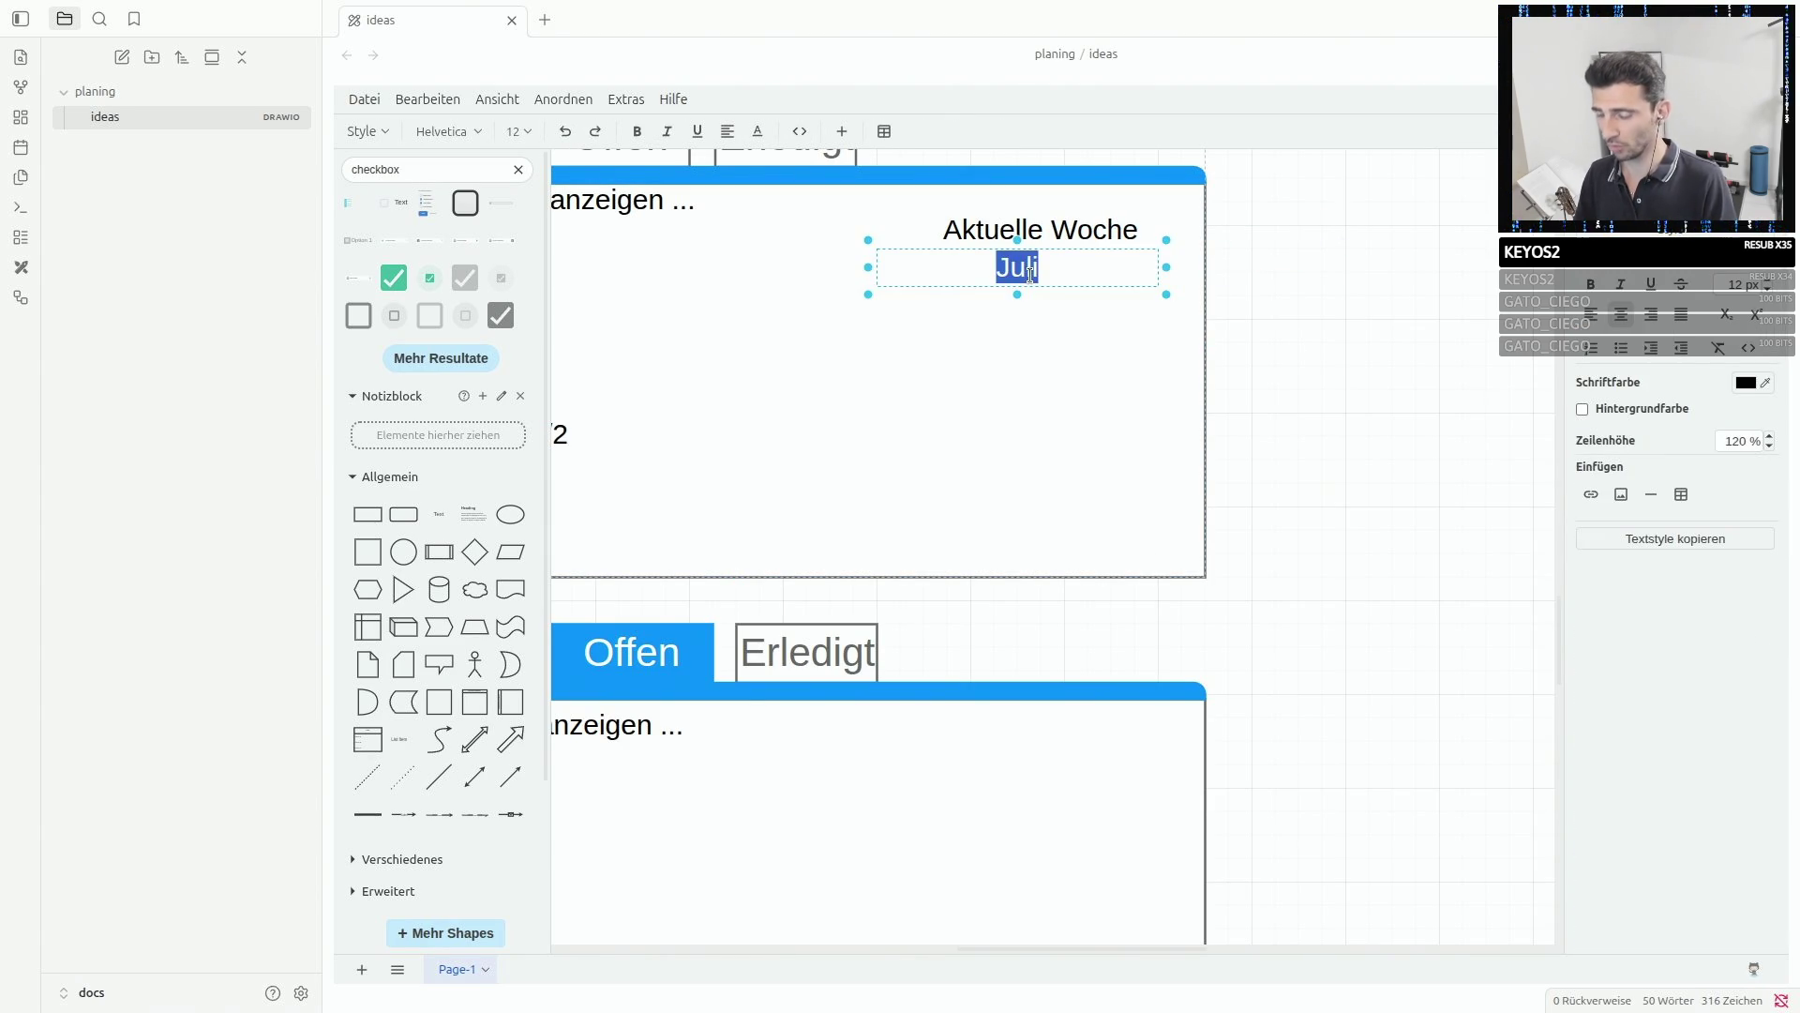
text(Aktueller )
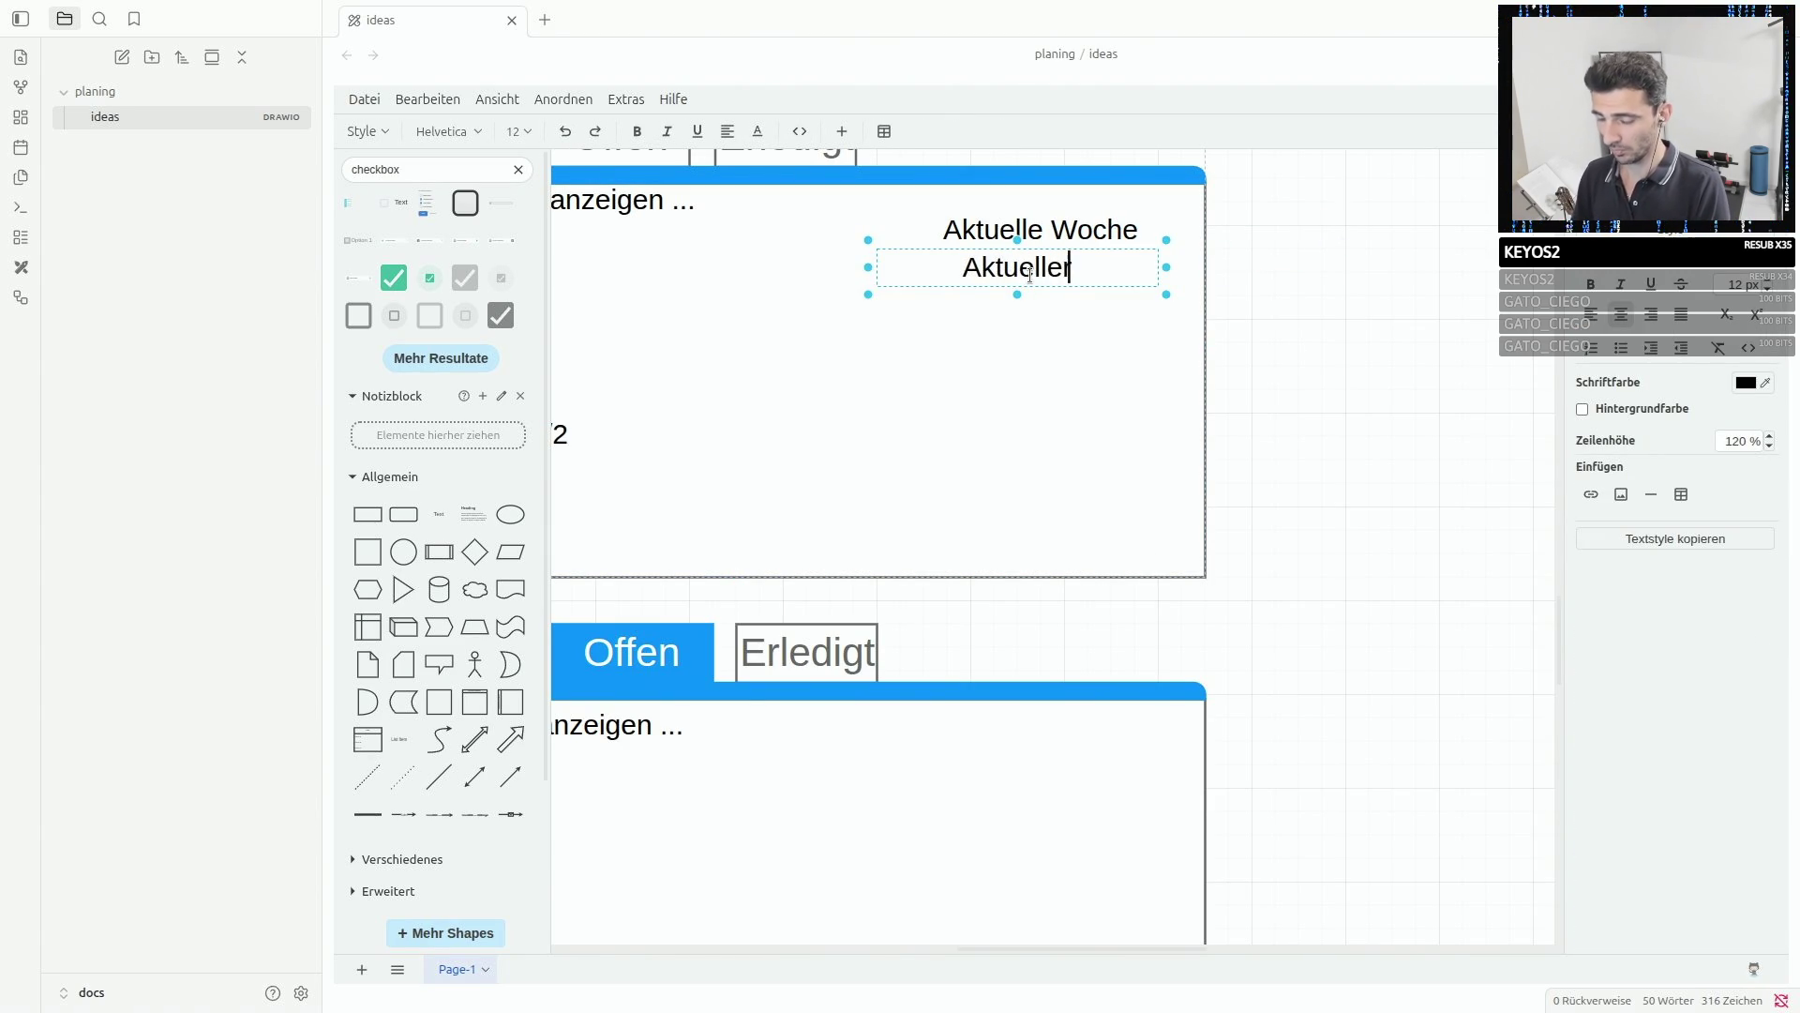
text(Monat)
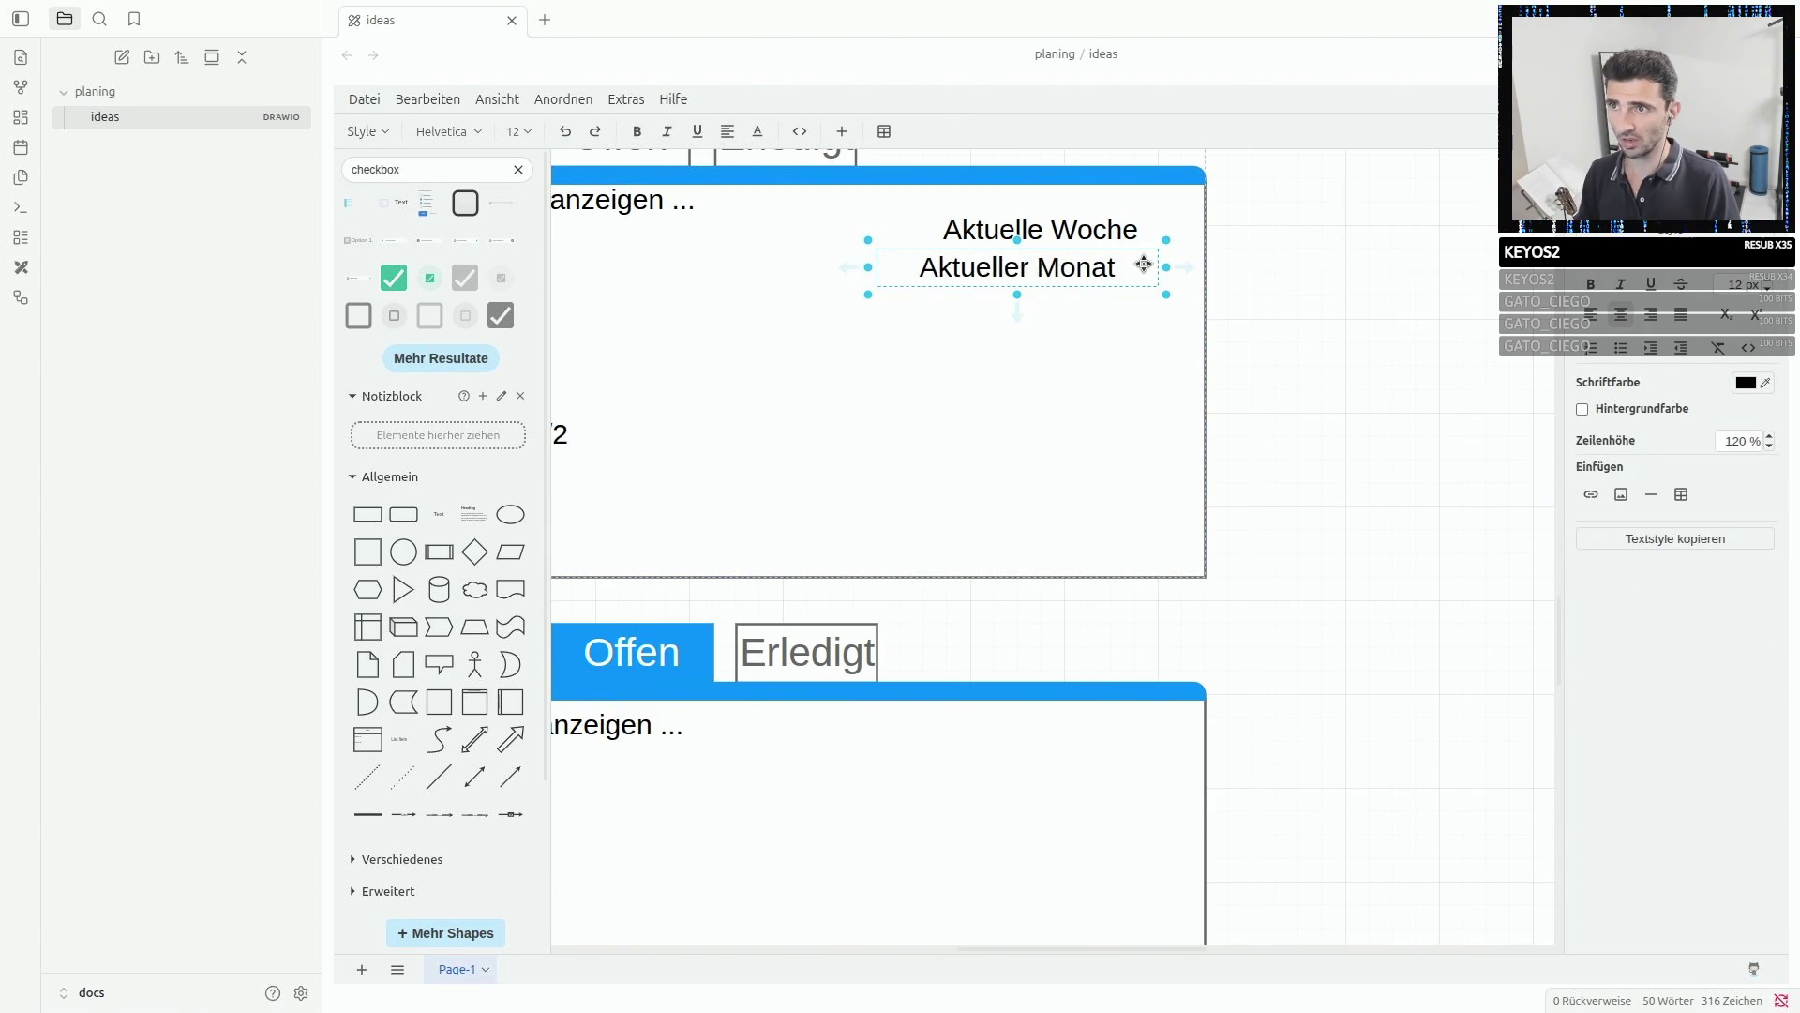
- Copy the Aktueller Monat label, change it to 'Aktuelles Jahr', and place it beneath
click(1252, 259)
drag(1056, 271, 1109, 274)
click(1111, 271)
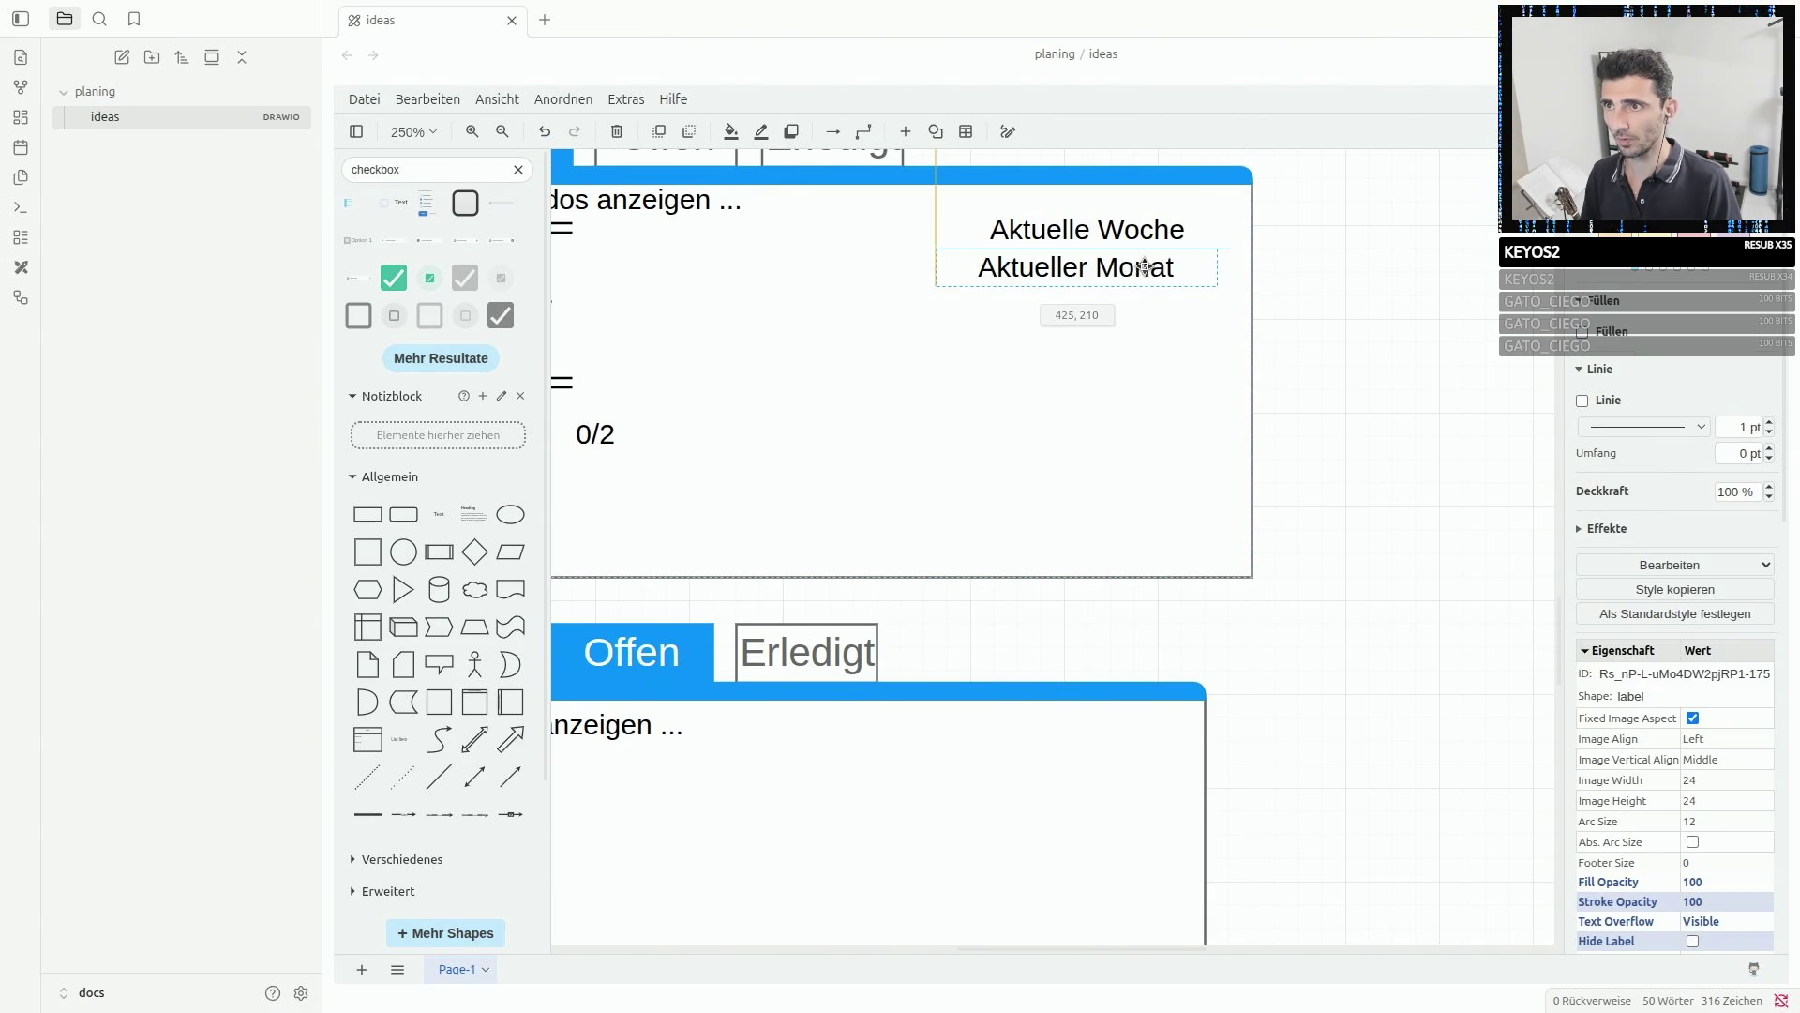
ctrl+drag(1157, 271, 1313, 271)
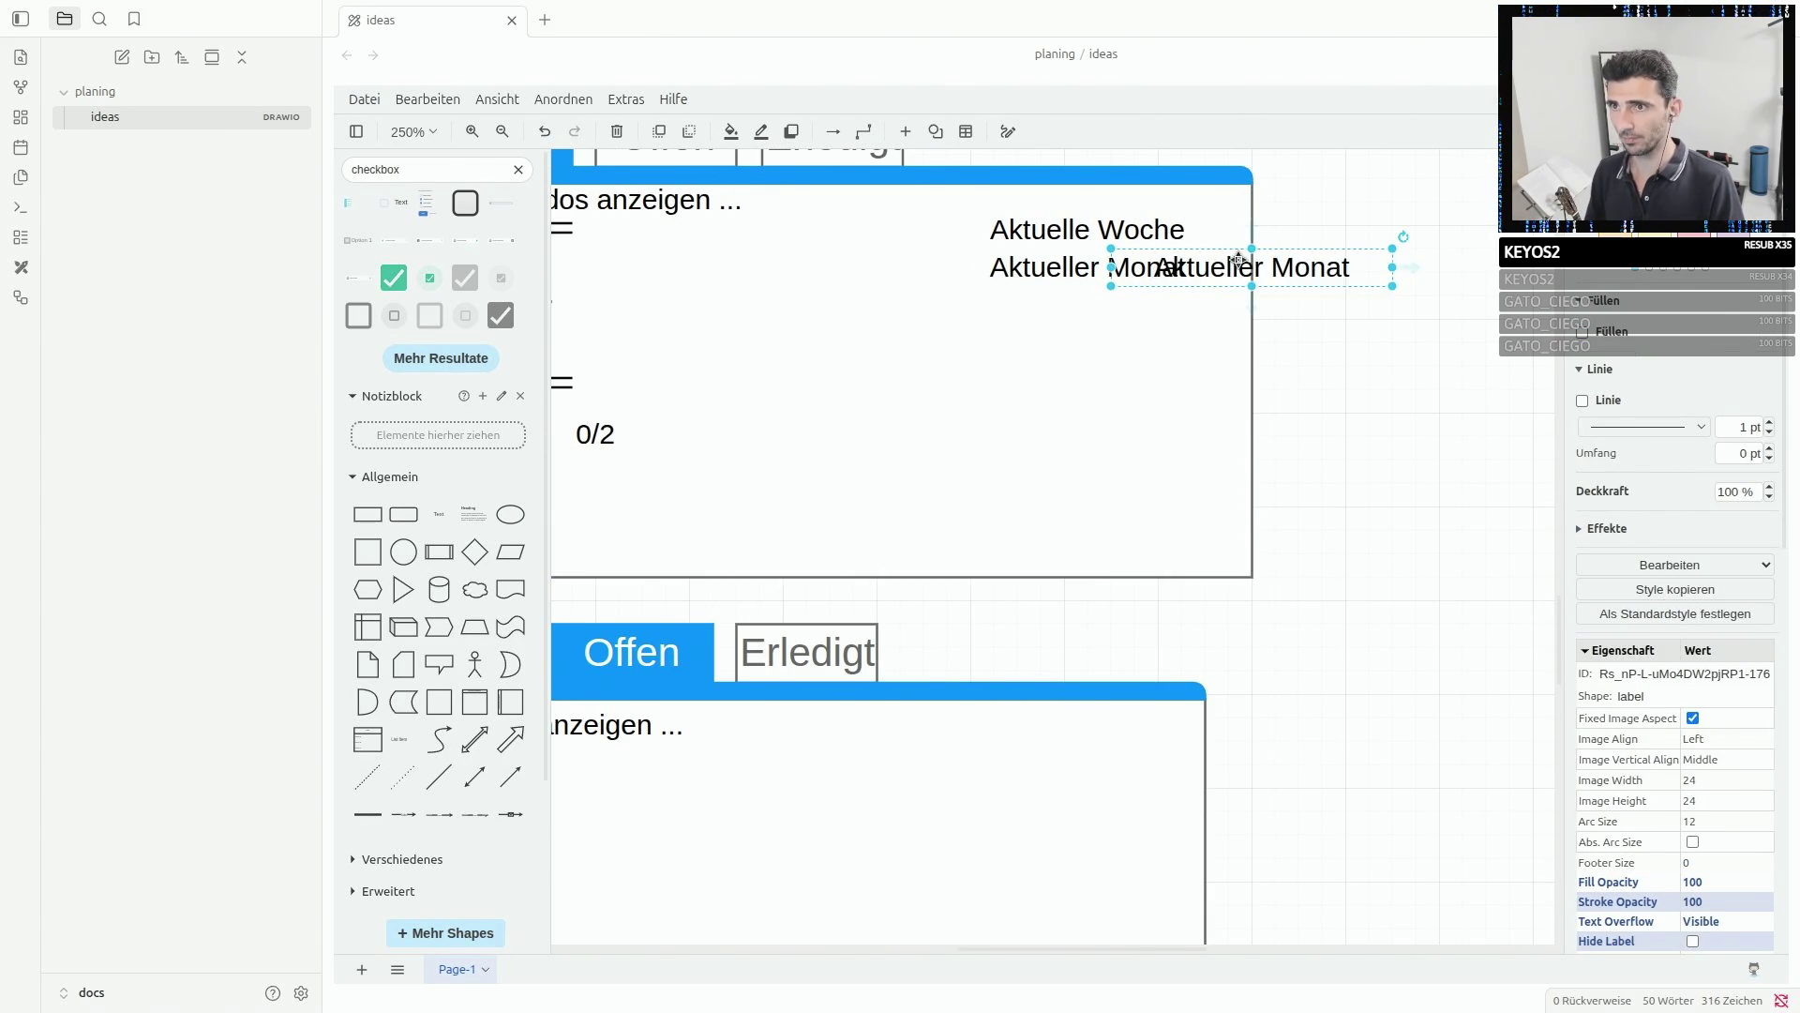
double_click(1313, 267)
click(1271, 263)
key(shift+End)
key(BackSpace)
key(BackSpace)
key(BackSpace)
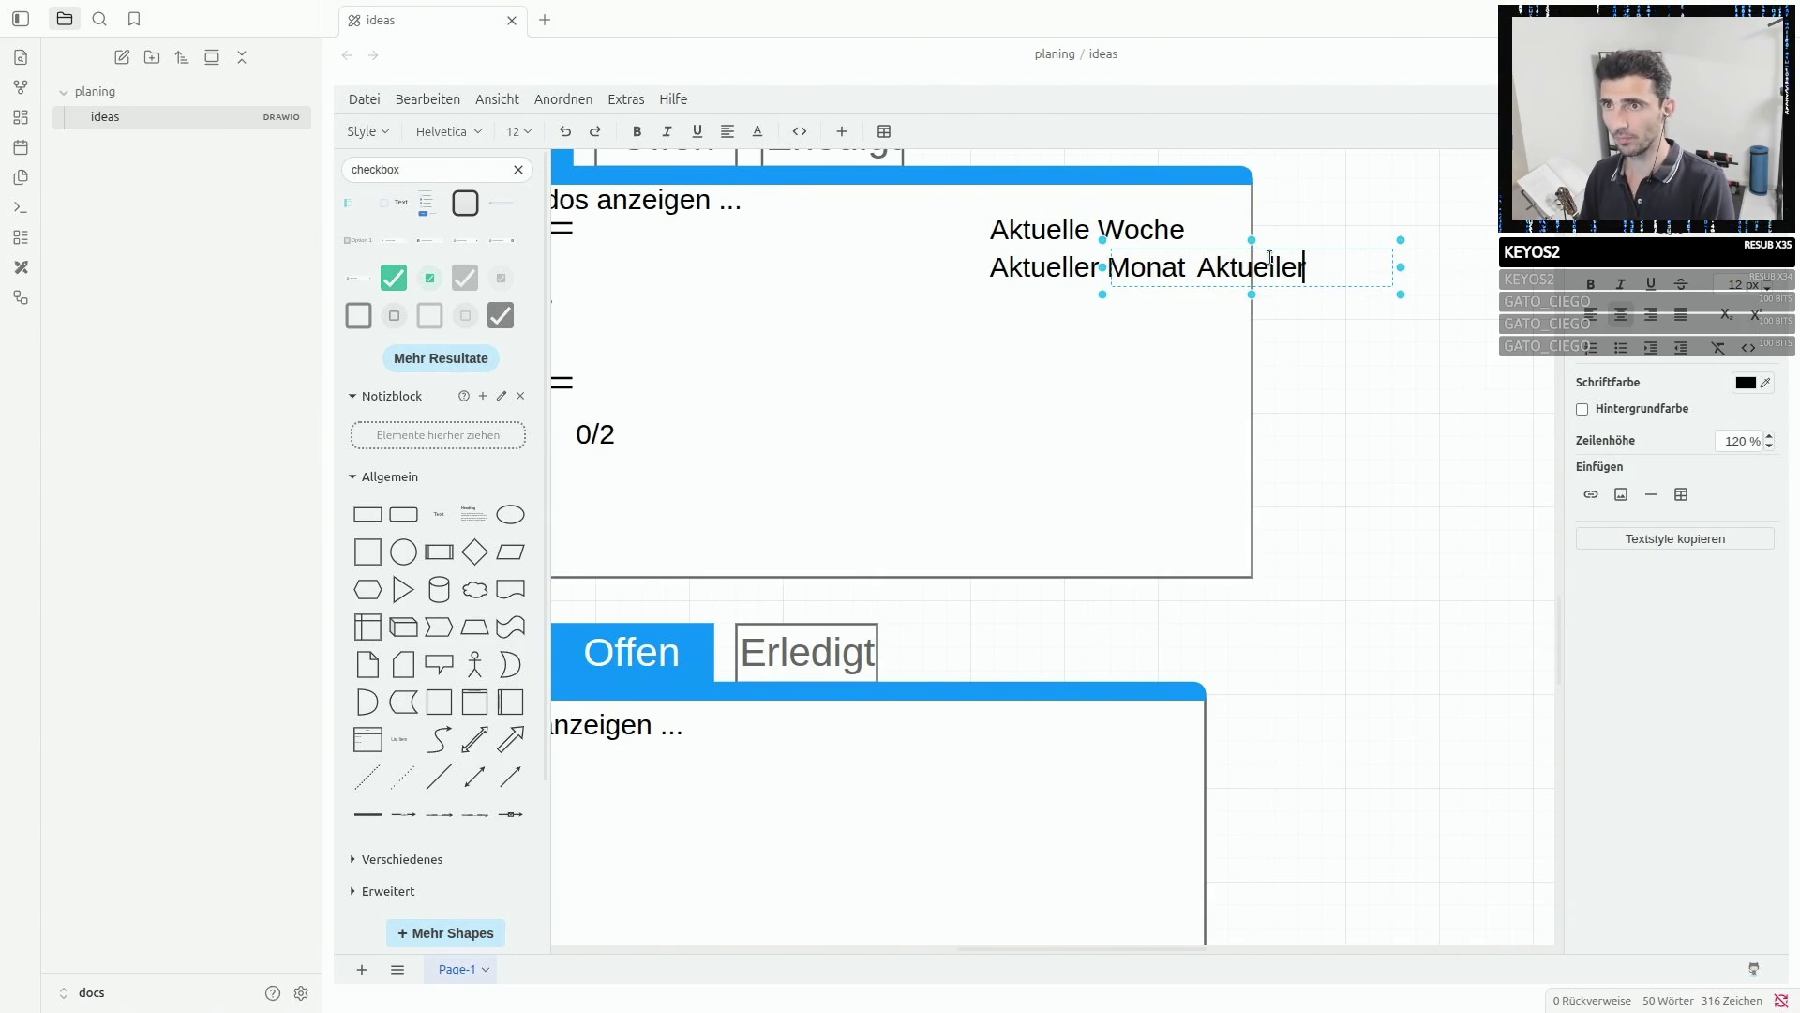
text(s Jahr)
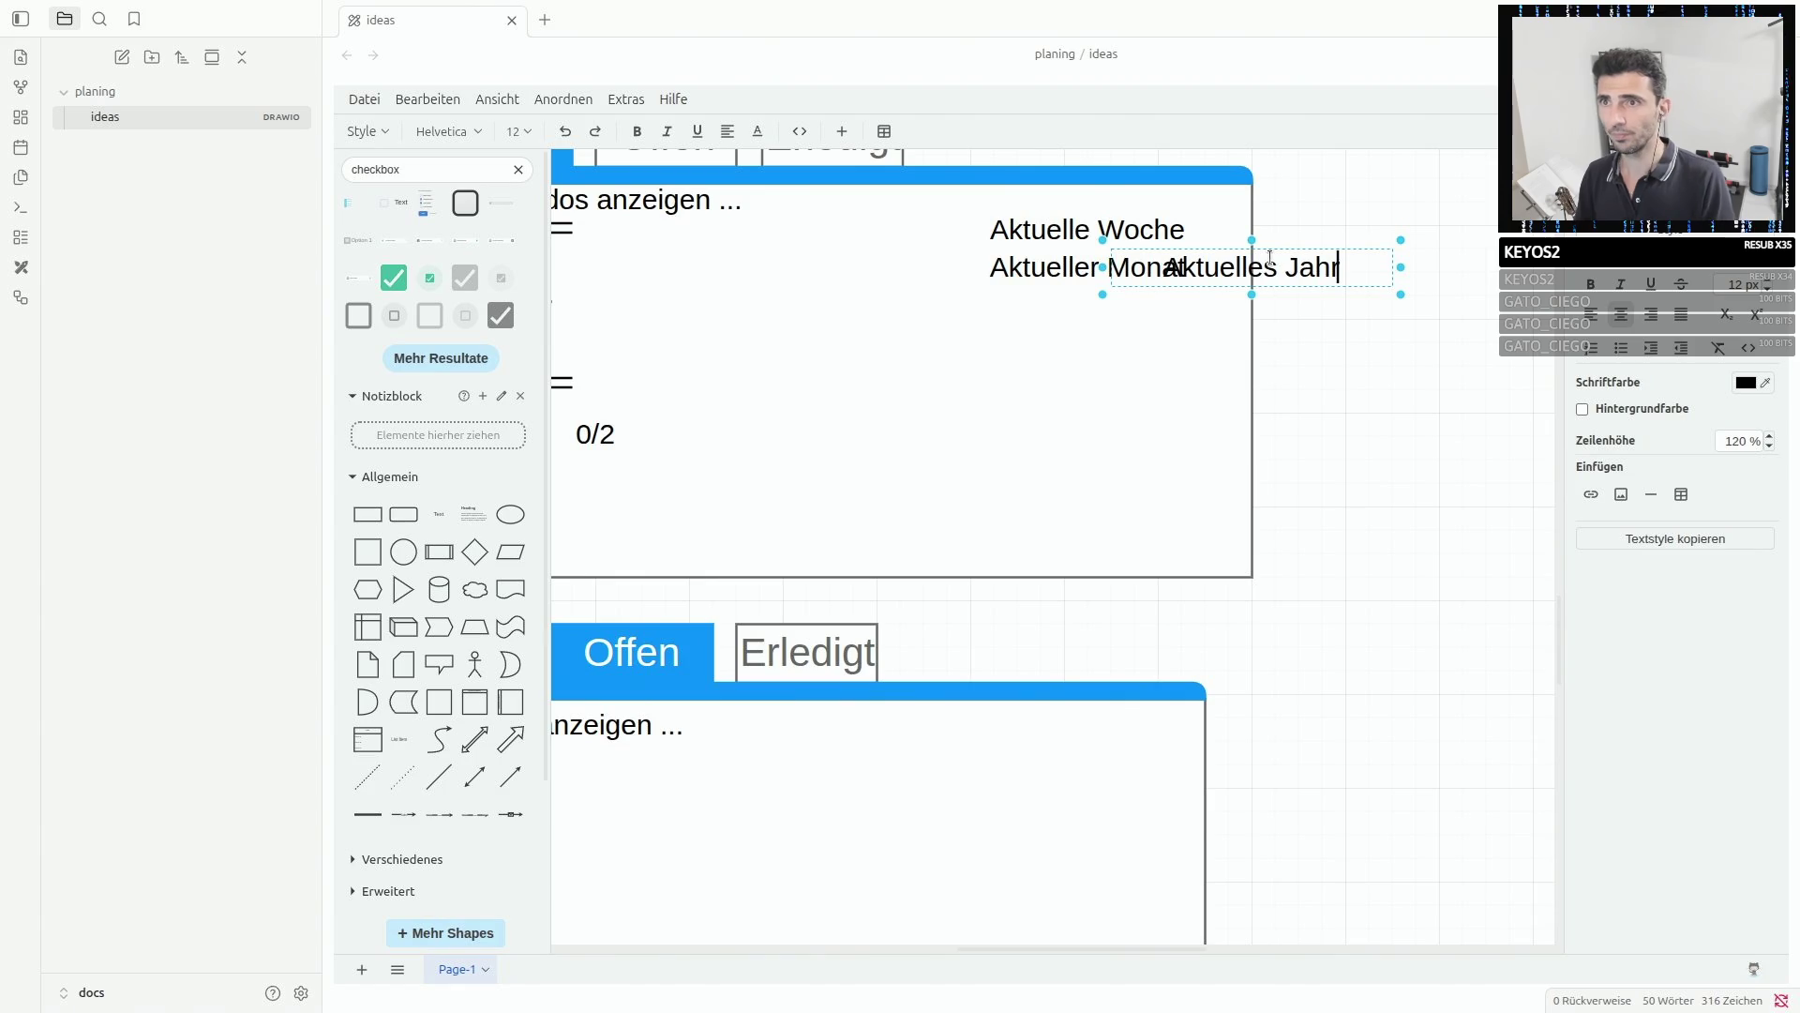
key(Escape)
mouse_move(1286, 261)
mouse_down()
mouse_move(1266, 286)
mouse_move(1081, 305)
mouse_move(1114, 306)
mouse_up()
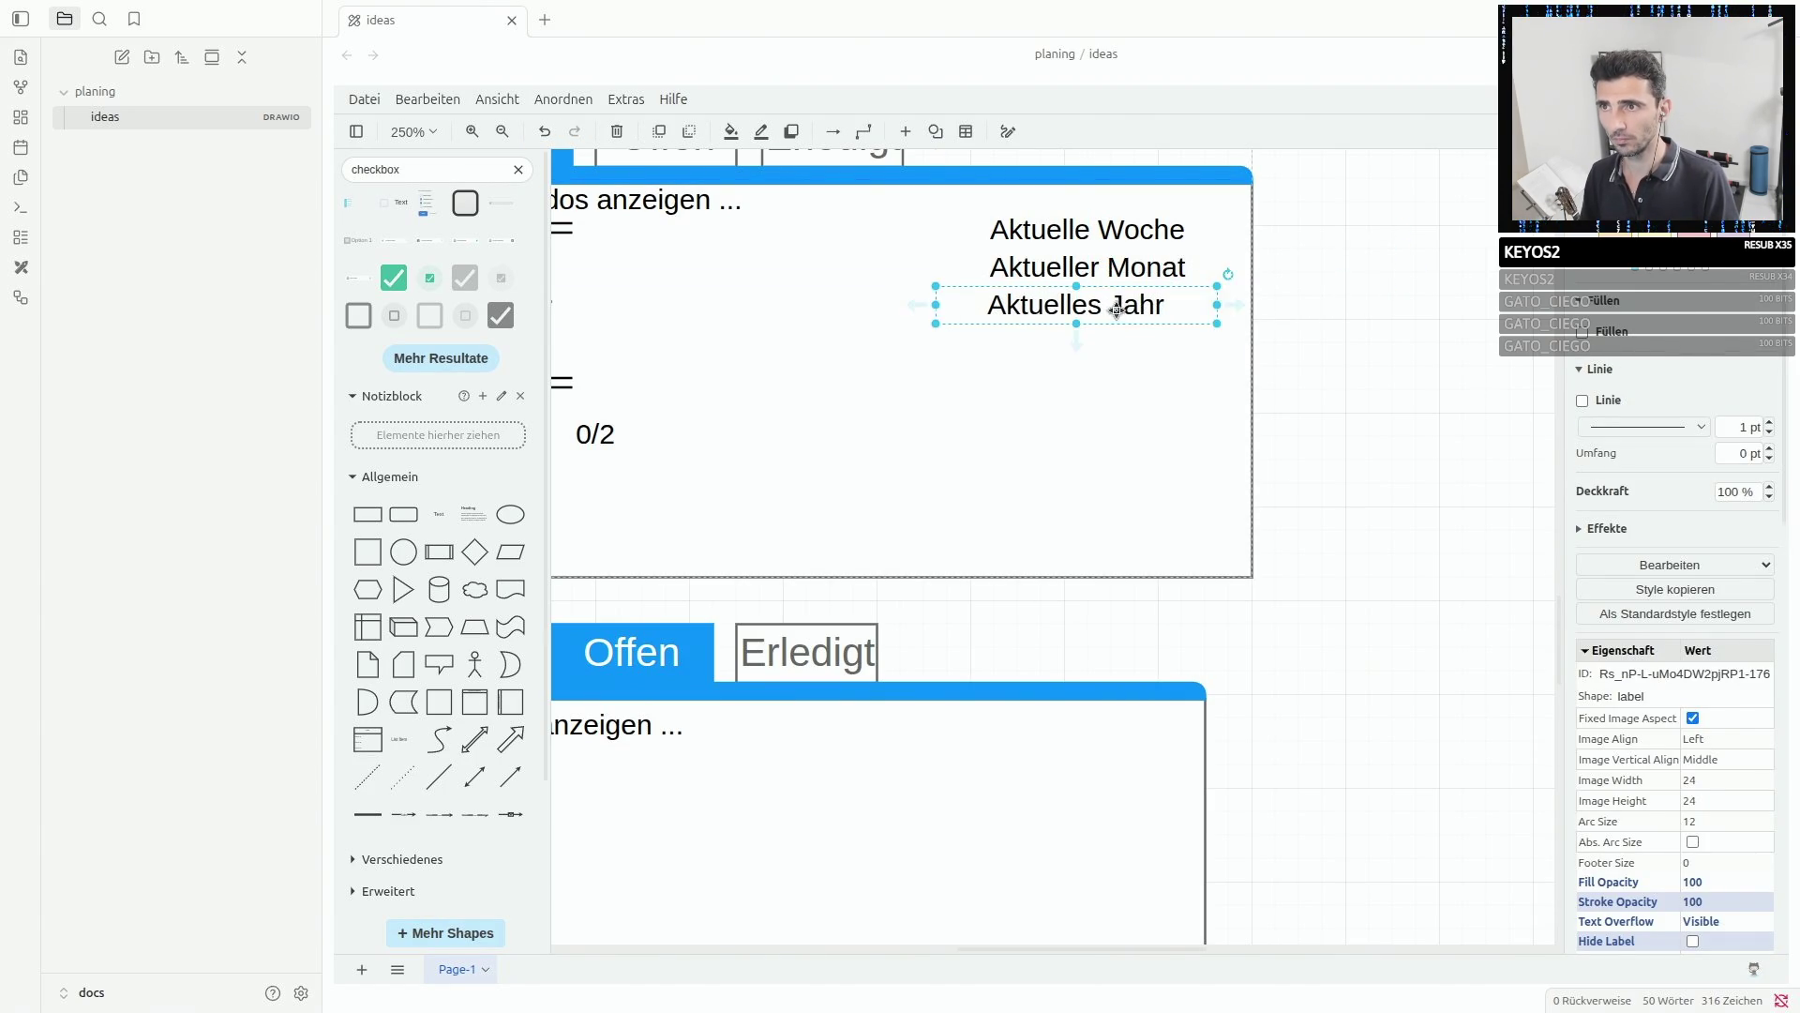
- Duplicate Aktuelles Jahr, rename the copy 'Alle', and place it below Aktuelles Jahr
click(1111, 307)
click(1098, 310)
key(ctrl+d)
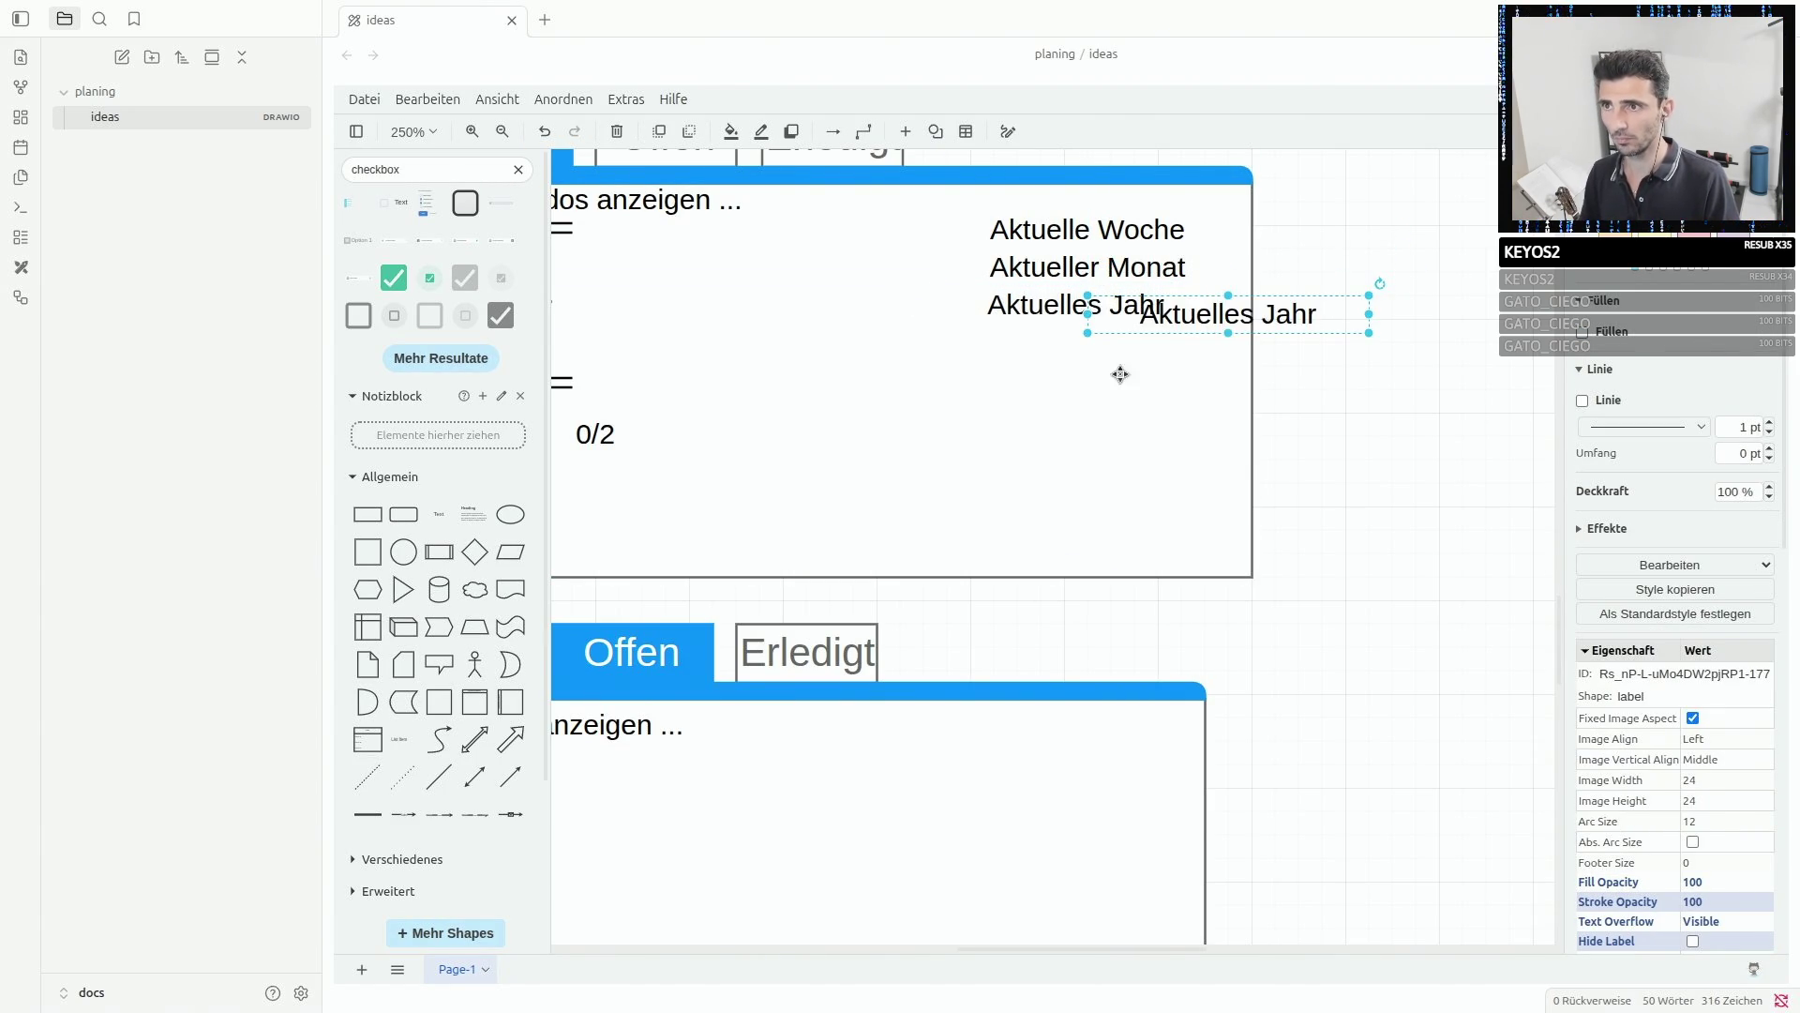
double_click(1222, 312)
key(BackSpace)
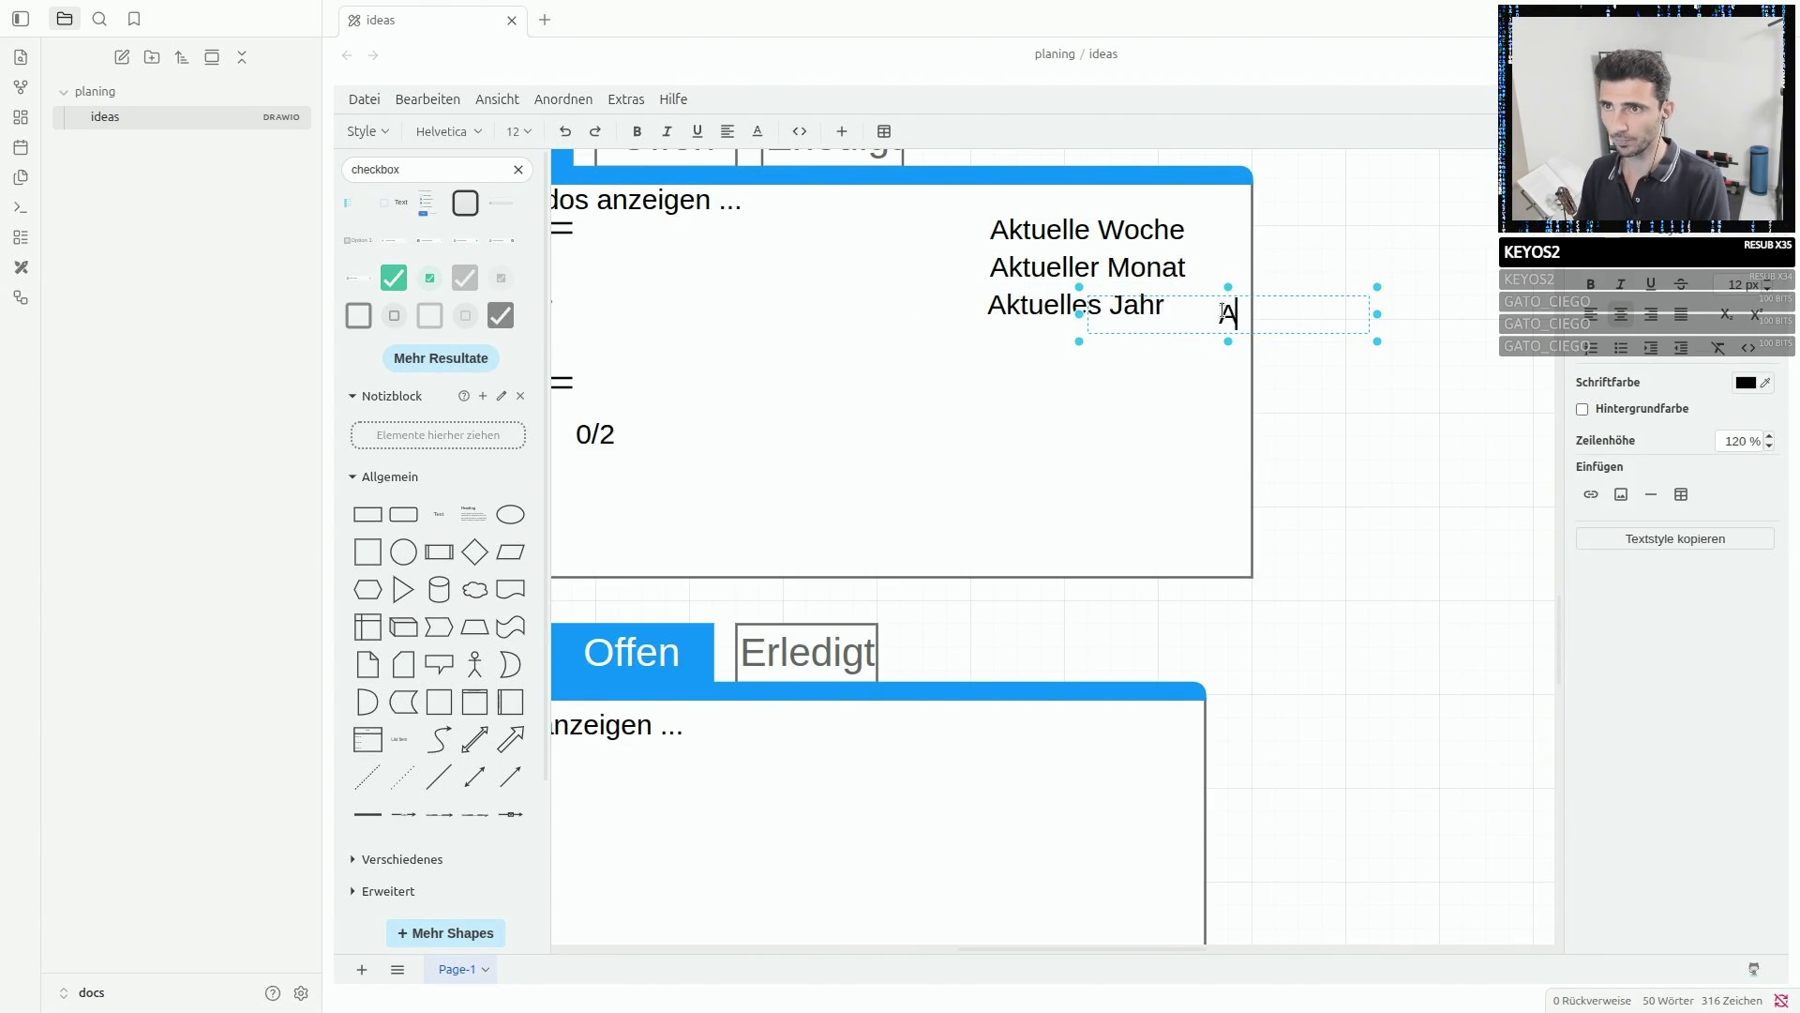
text(Alle)
click(1303, 460)
mouse_move(1237, 315)
mouse_down()
mouse_move(1059, 351)
mouse_move(987, 346)
mouse_up()
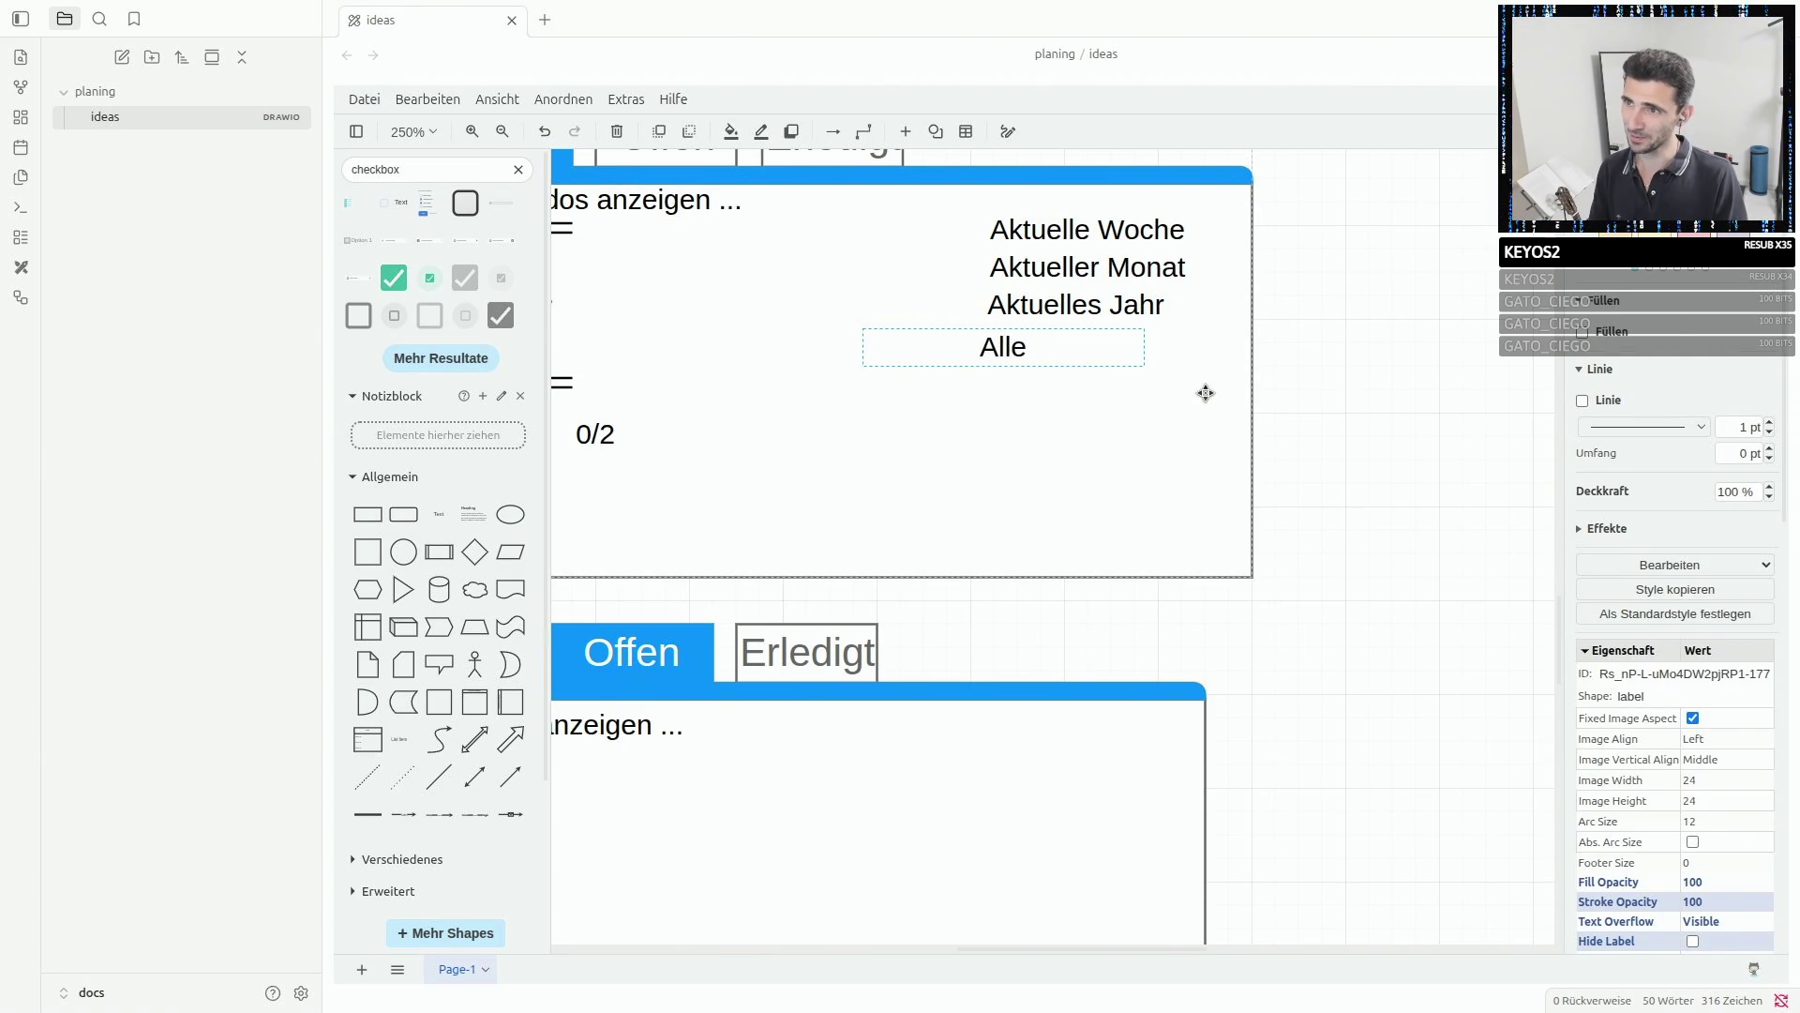
- Bold the 'Aktueller Monat' text in the Übersicht filter list
click(1408, 398)
scroll(1408, 398, up, 4)
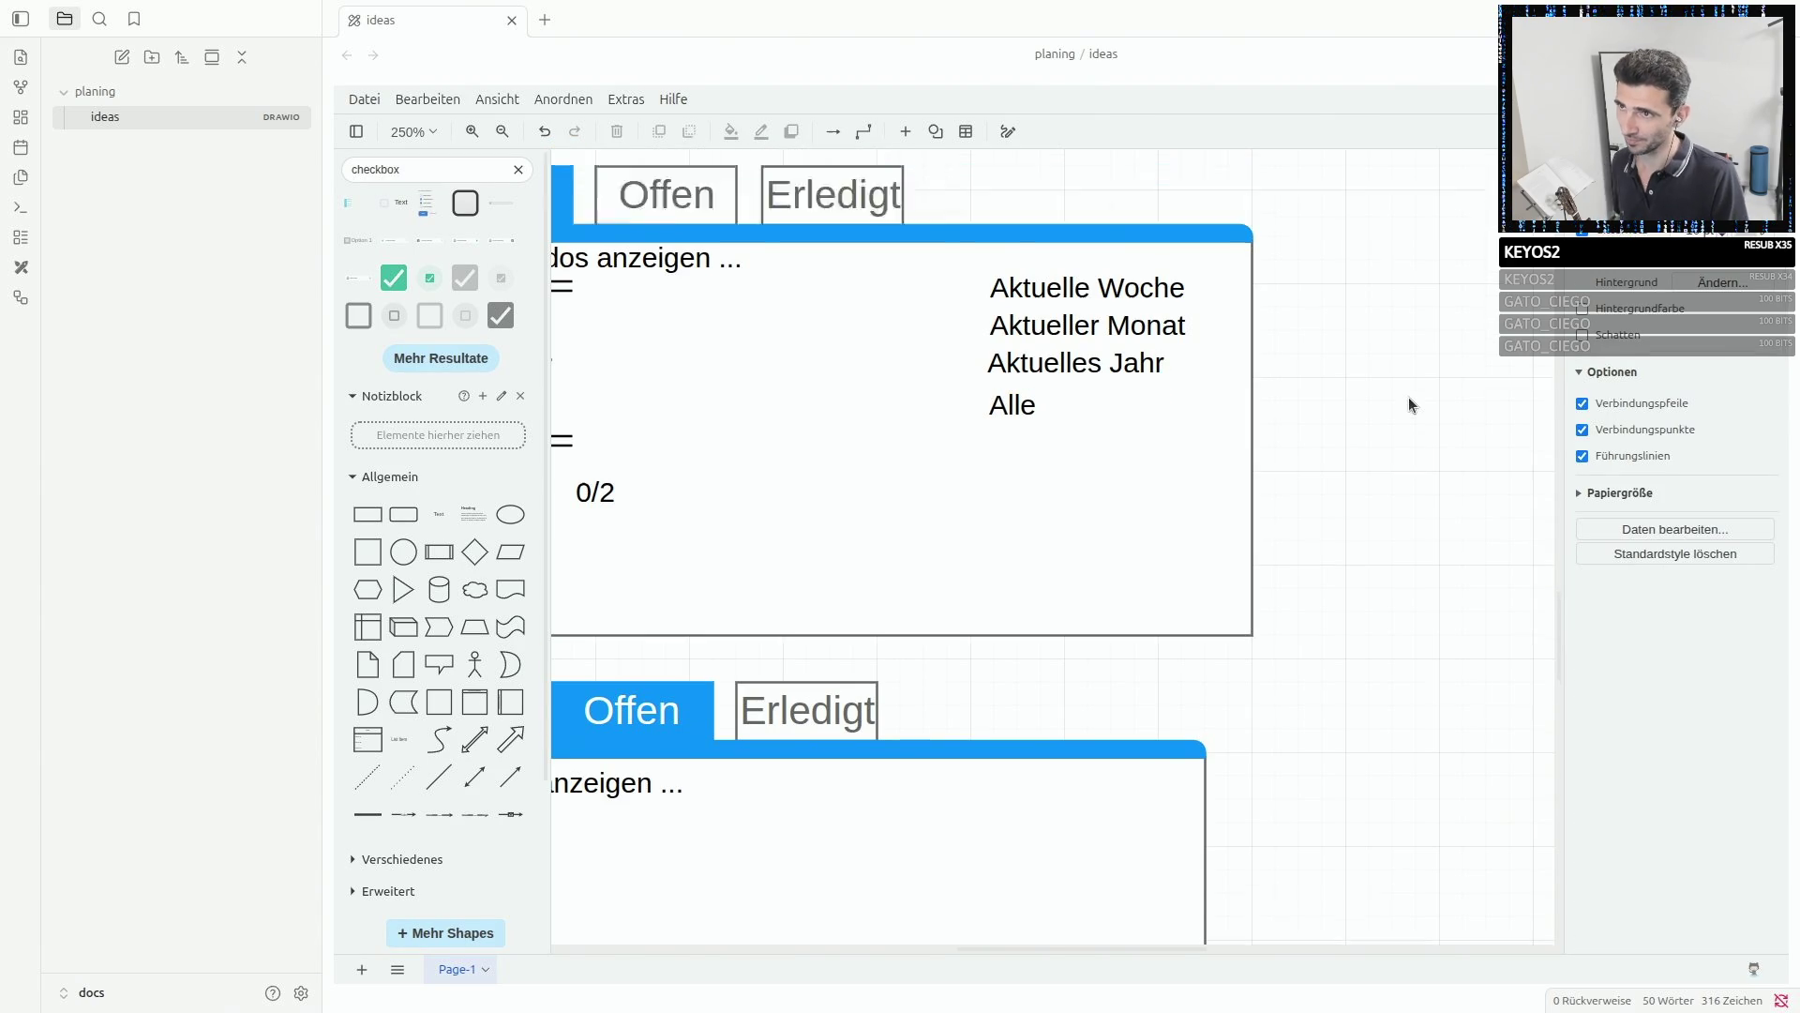
drag(937, 814, 1193, 743)
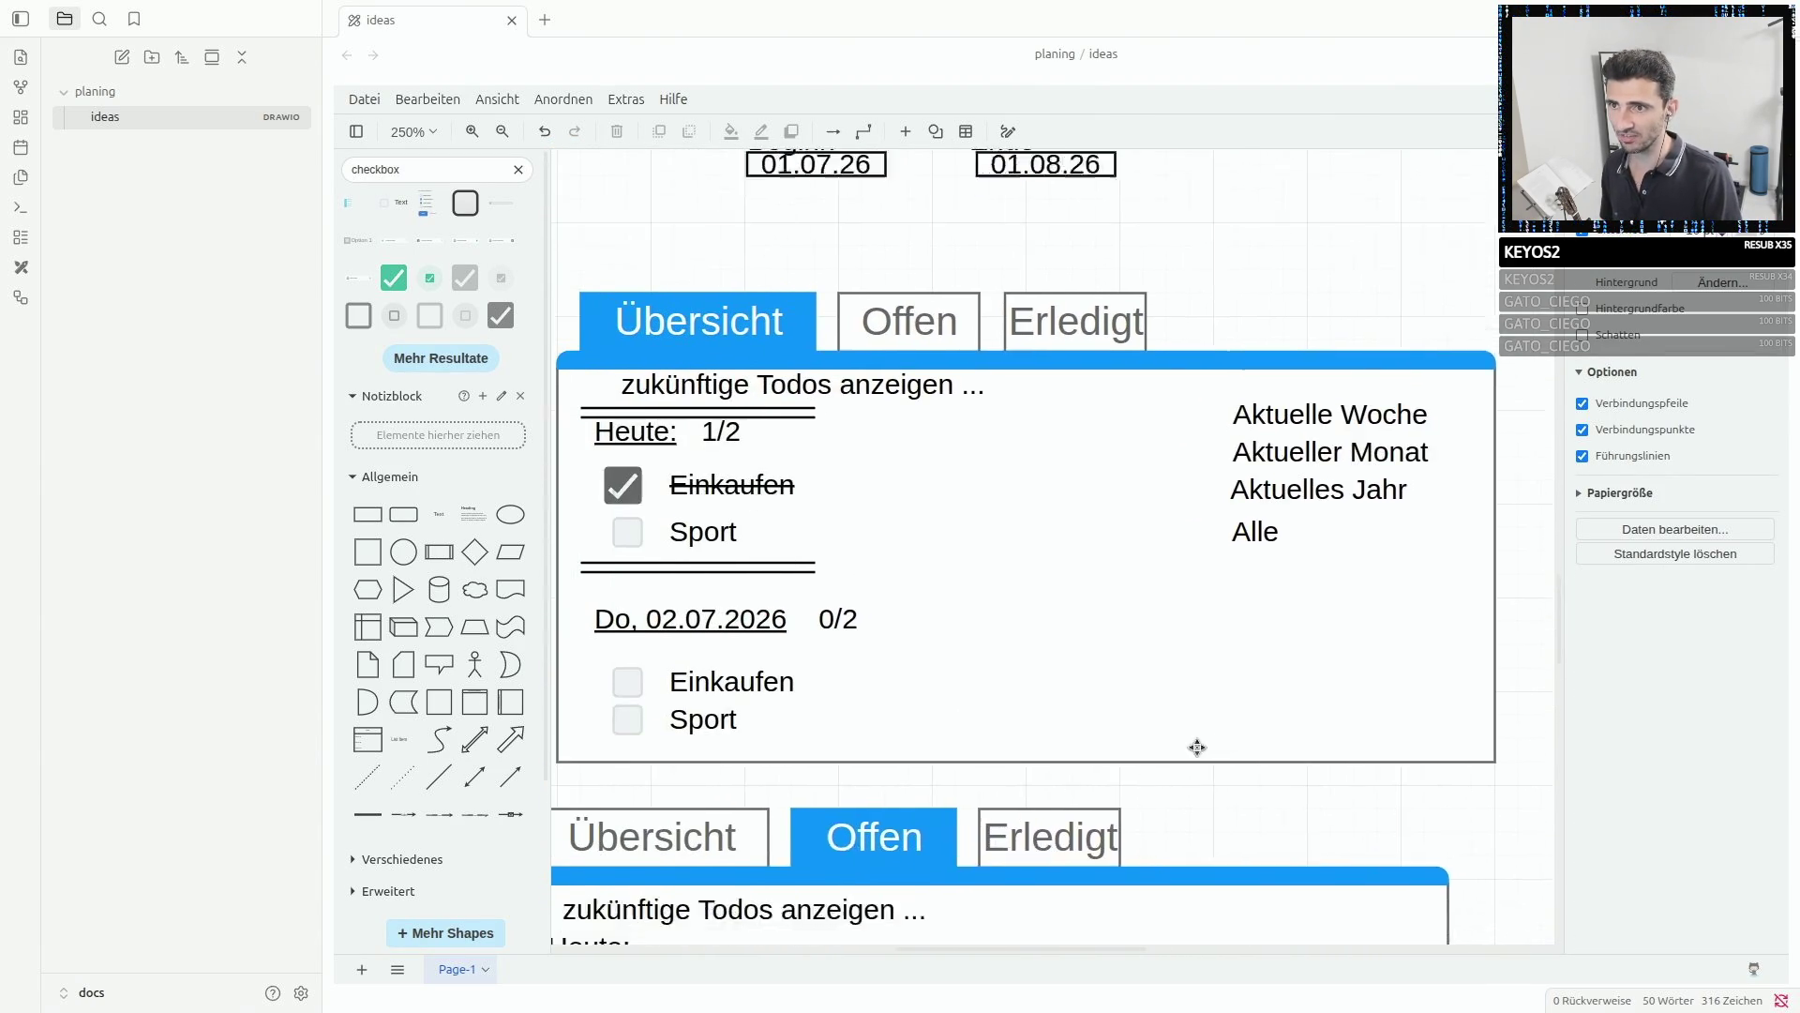
double_click(1332, 428)
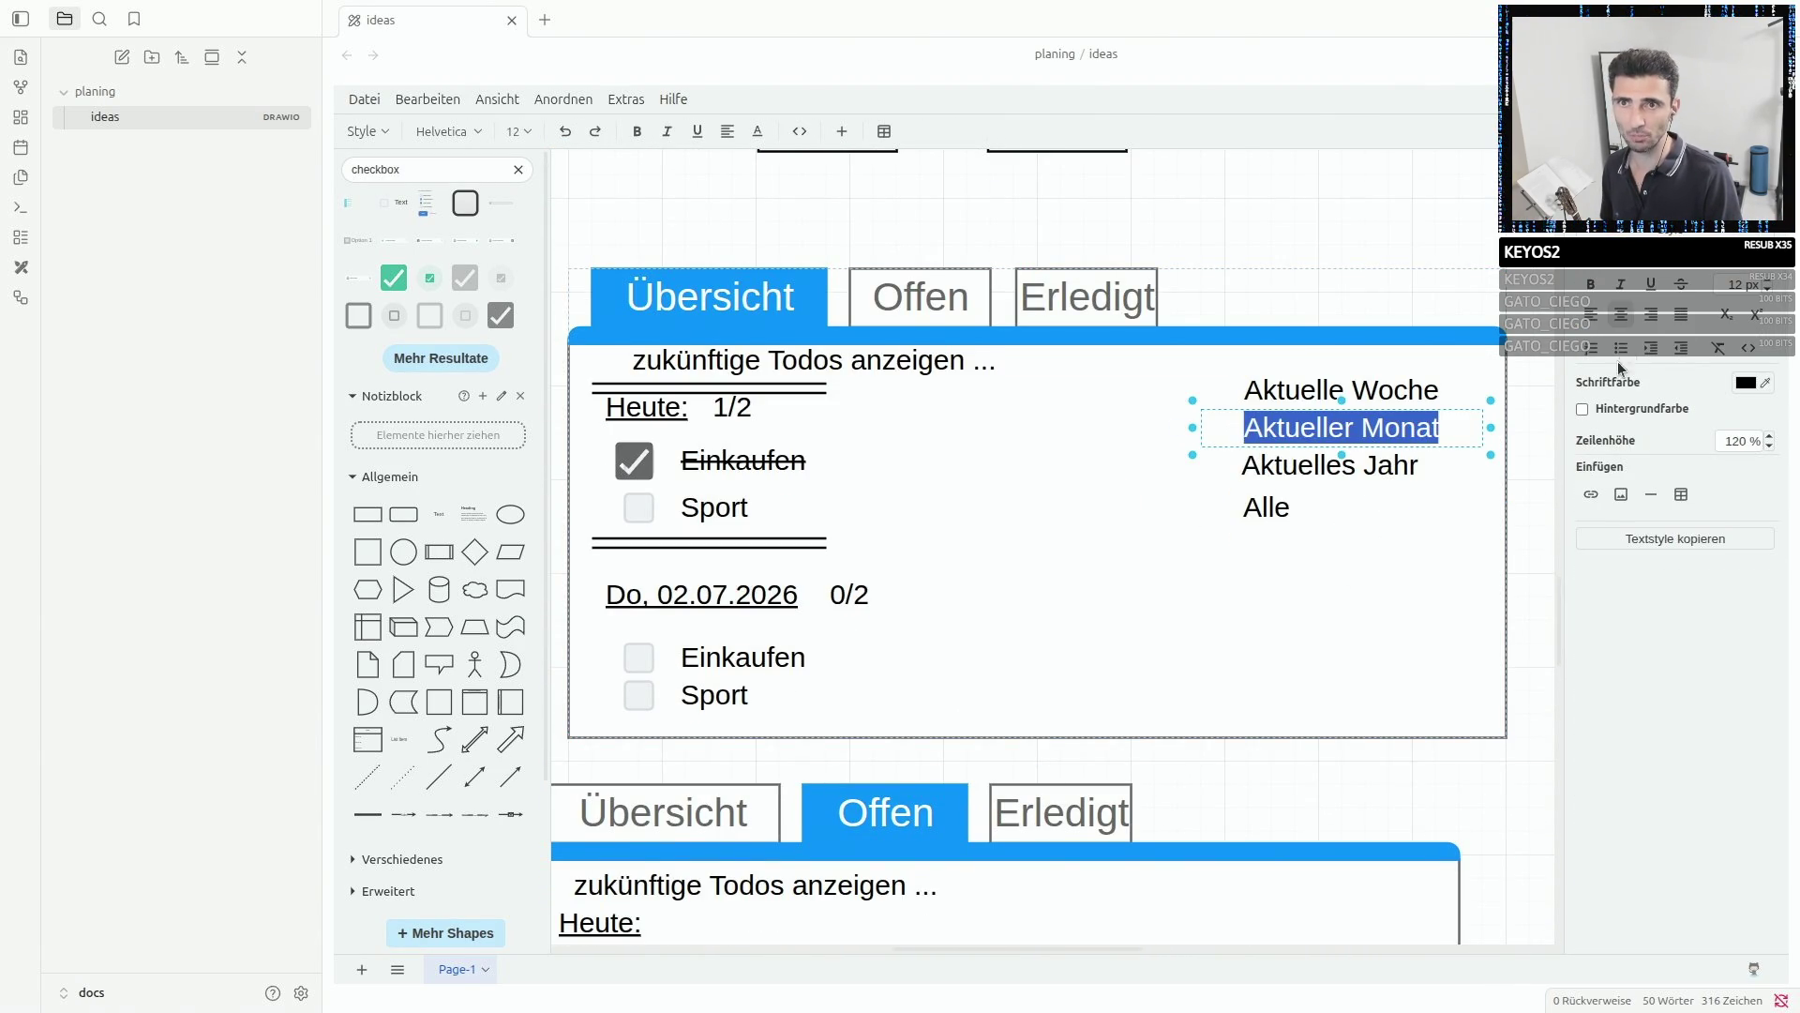
click(1590, 283)
click(1529, 309)
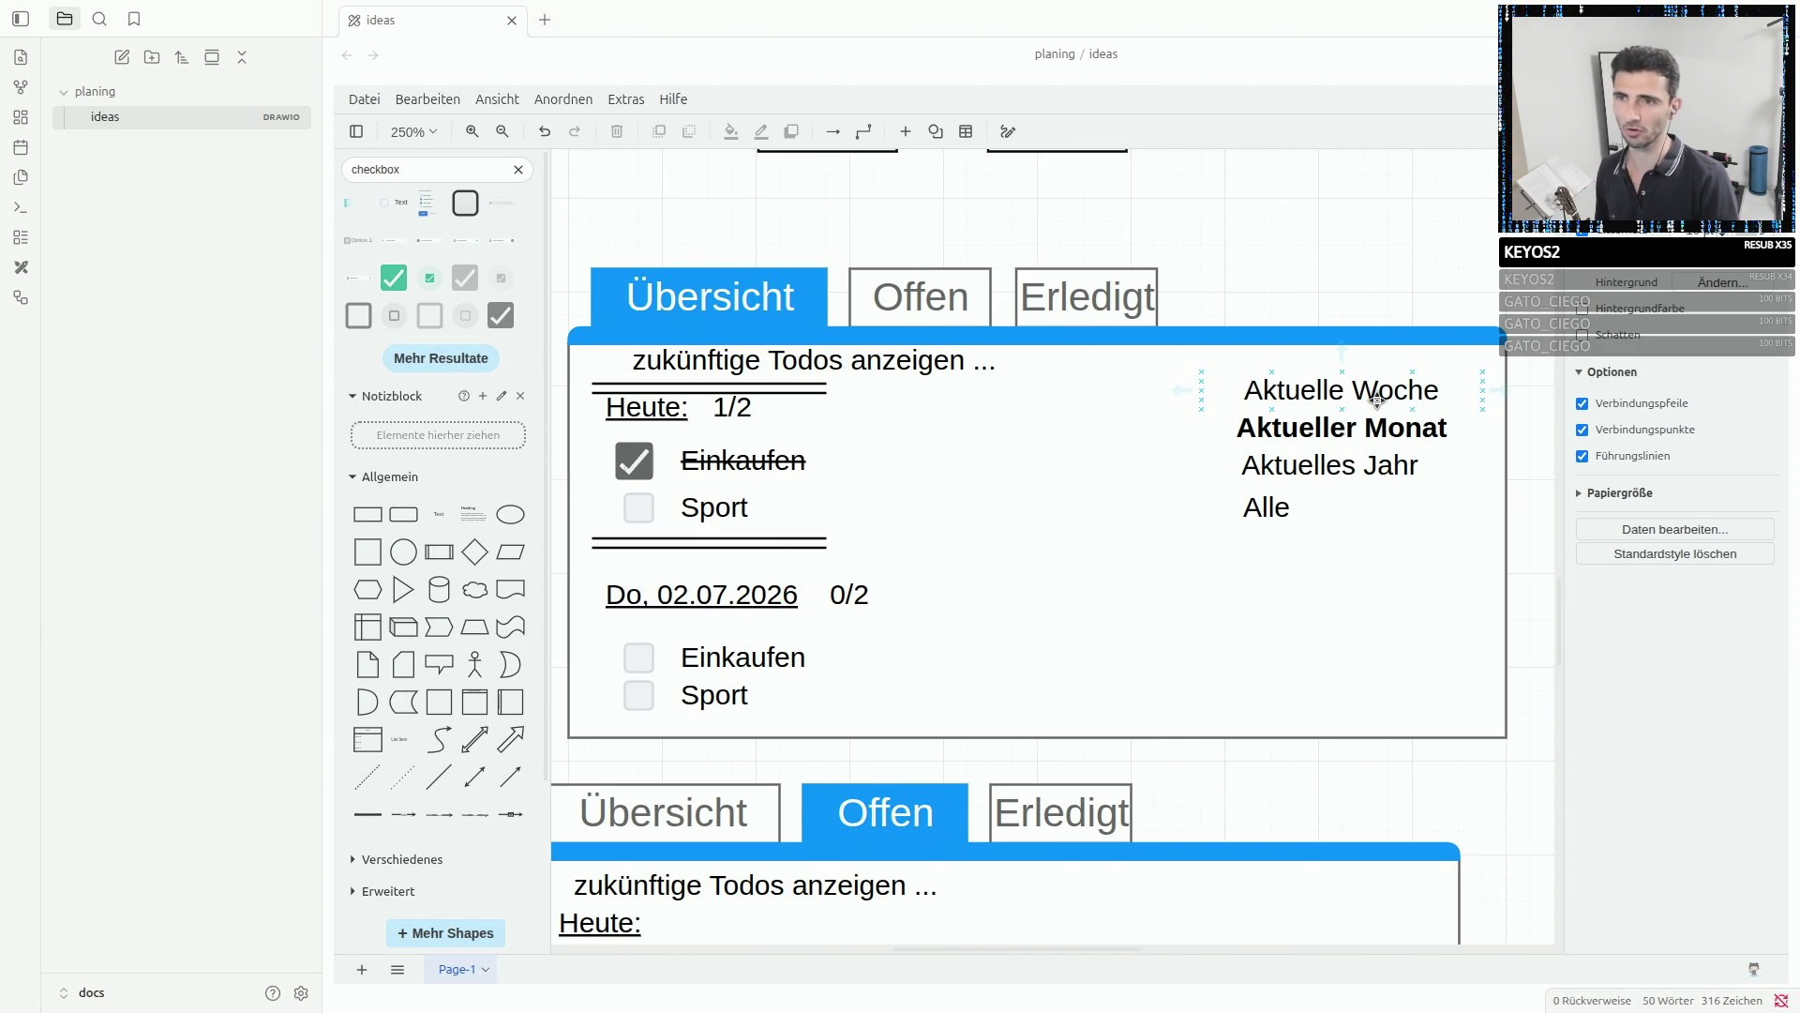
click(673, 675)
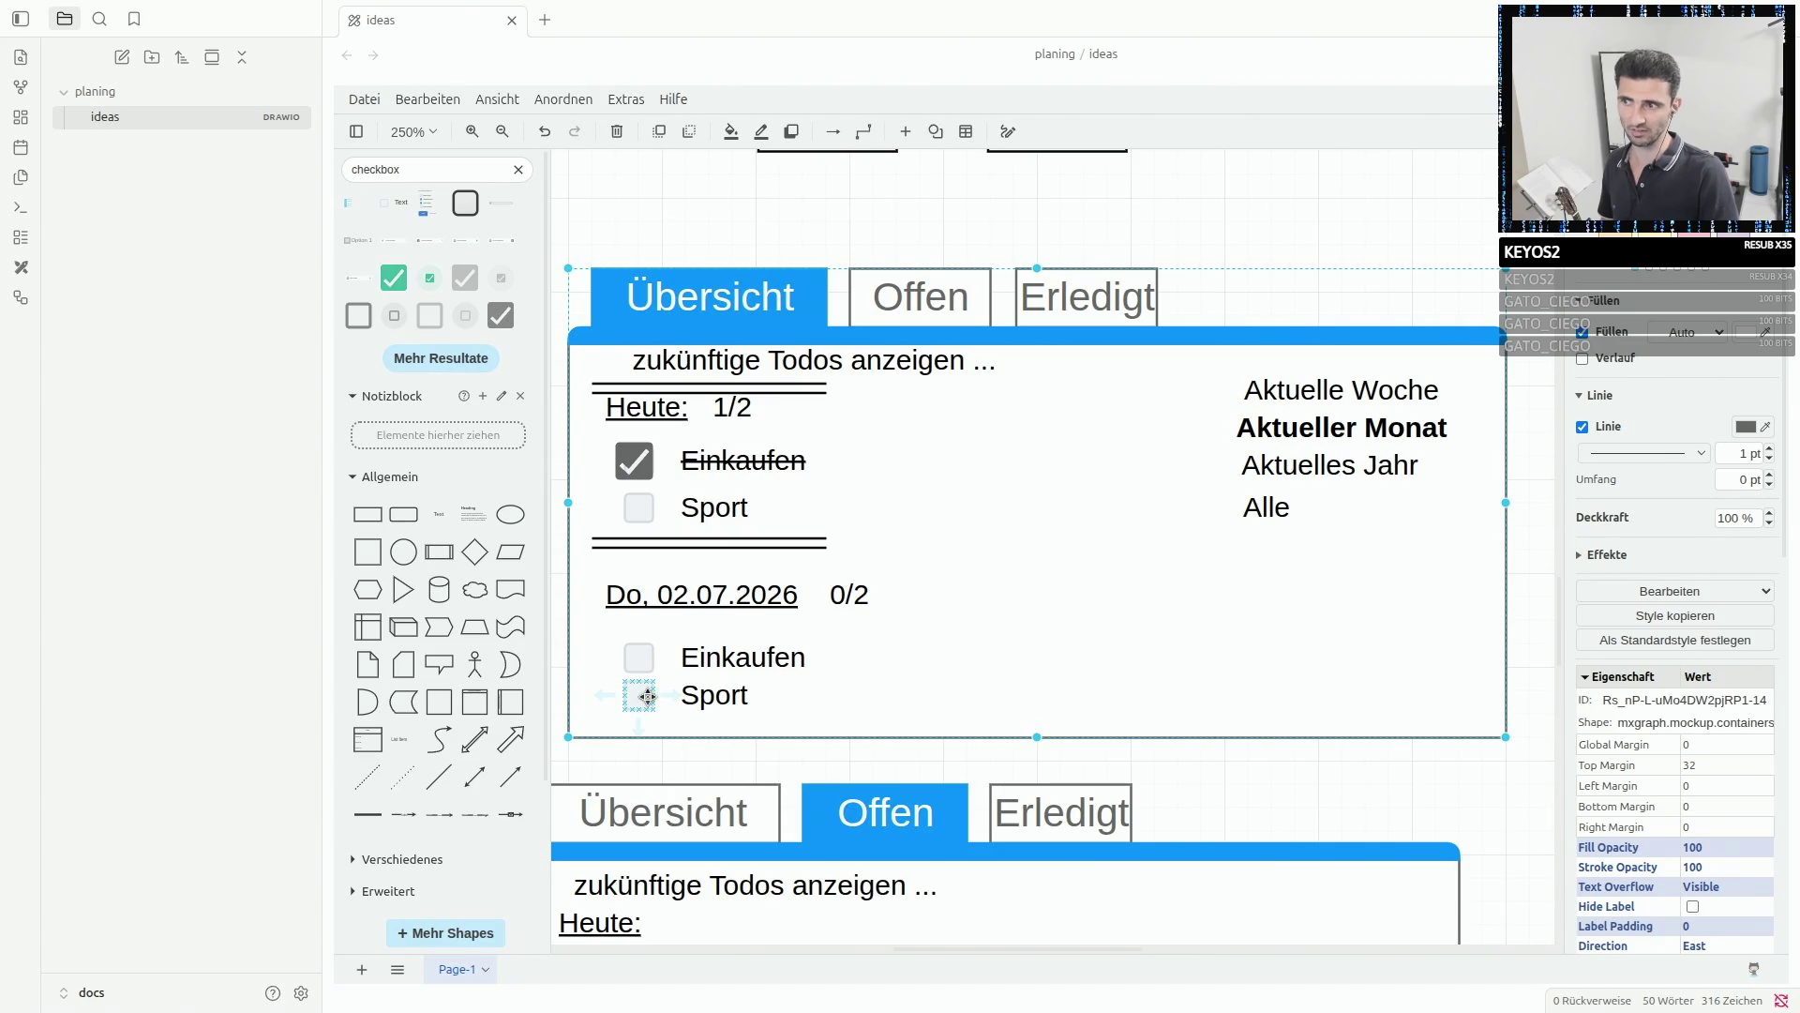
click(638, 650)
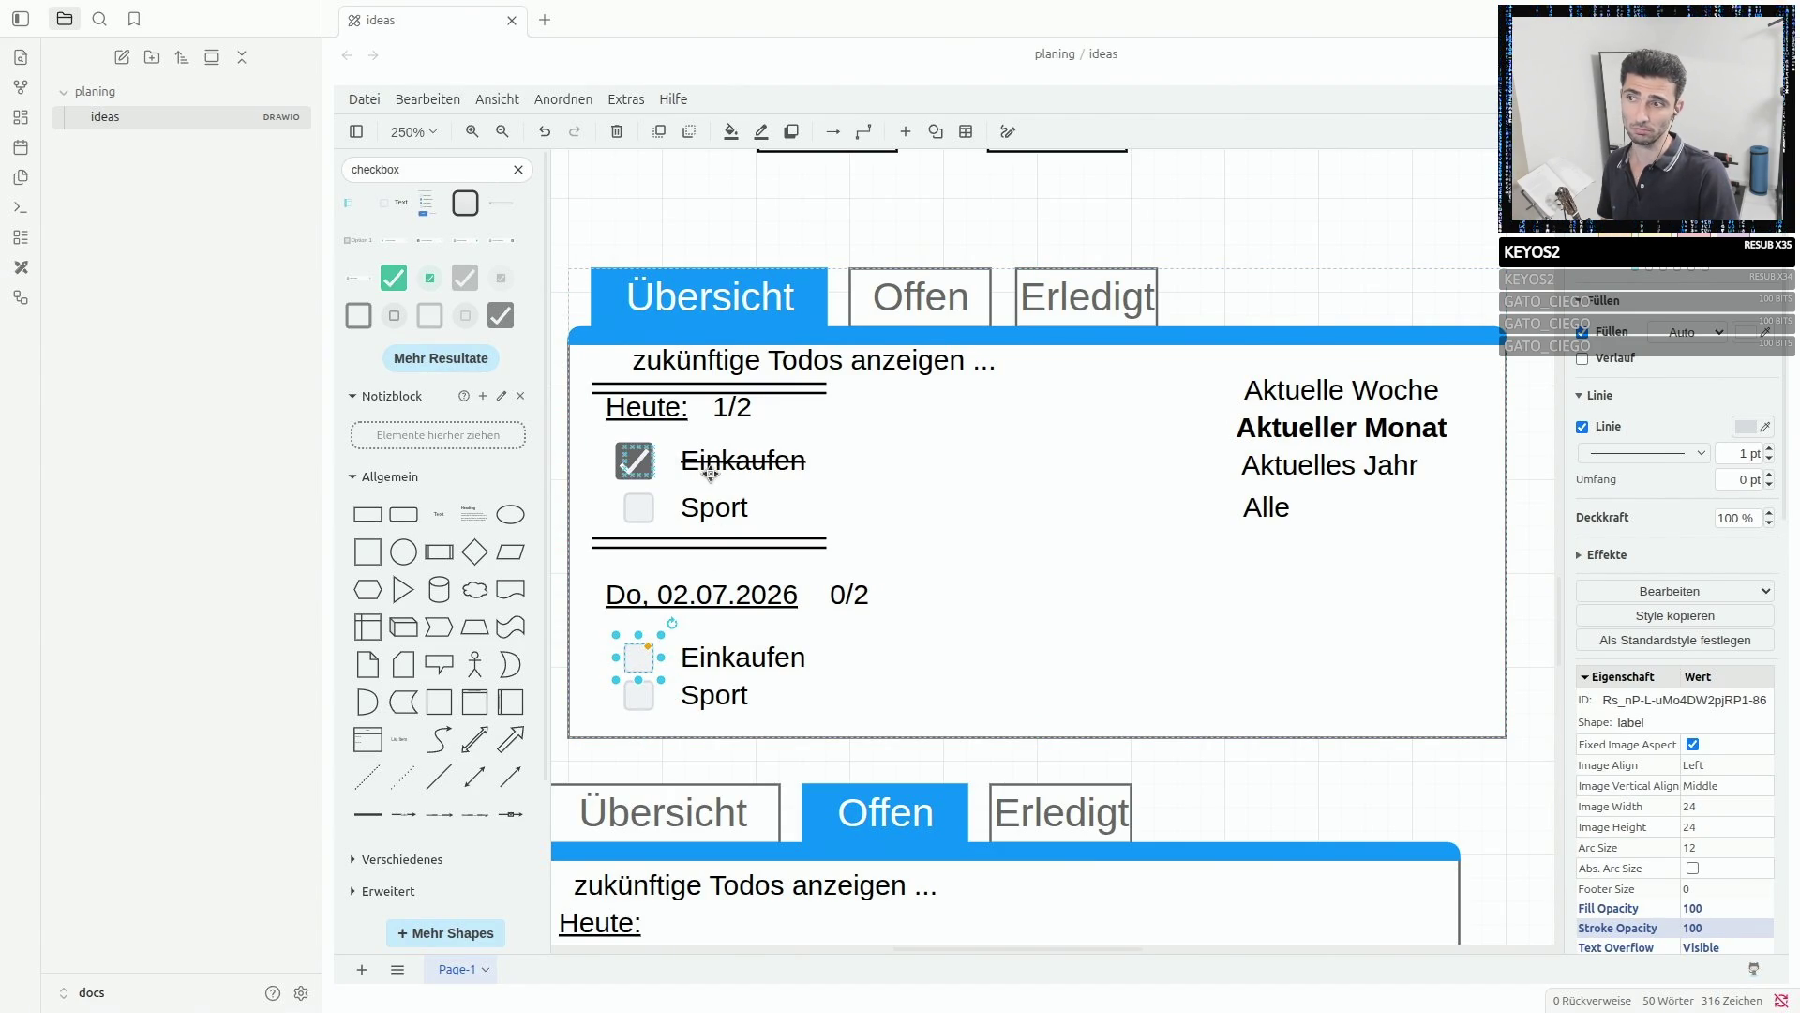
click(643, 496)
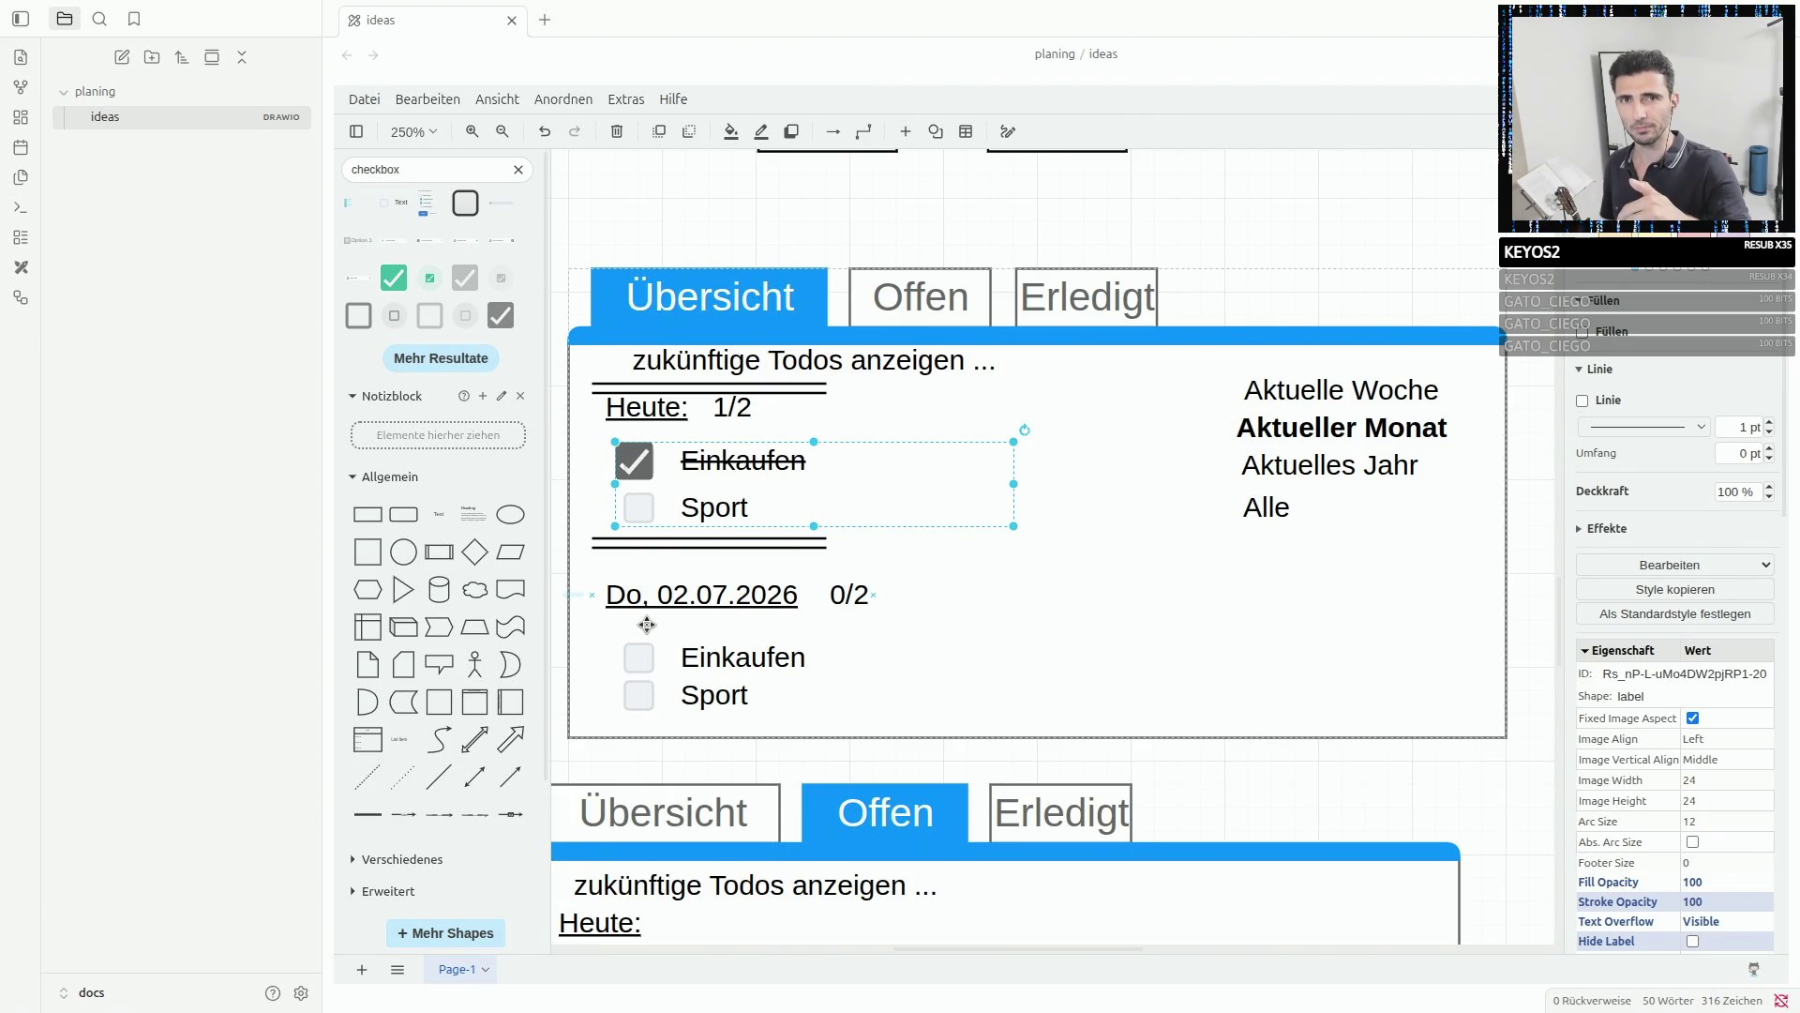
click(642, 657)
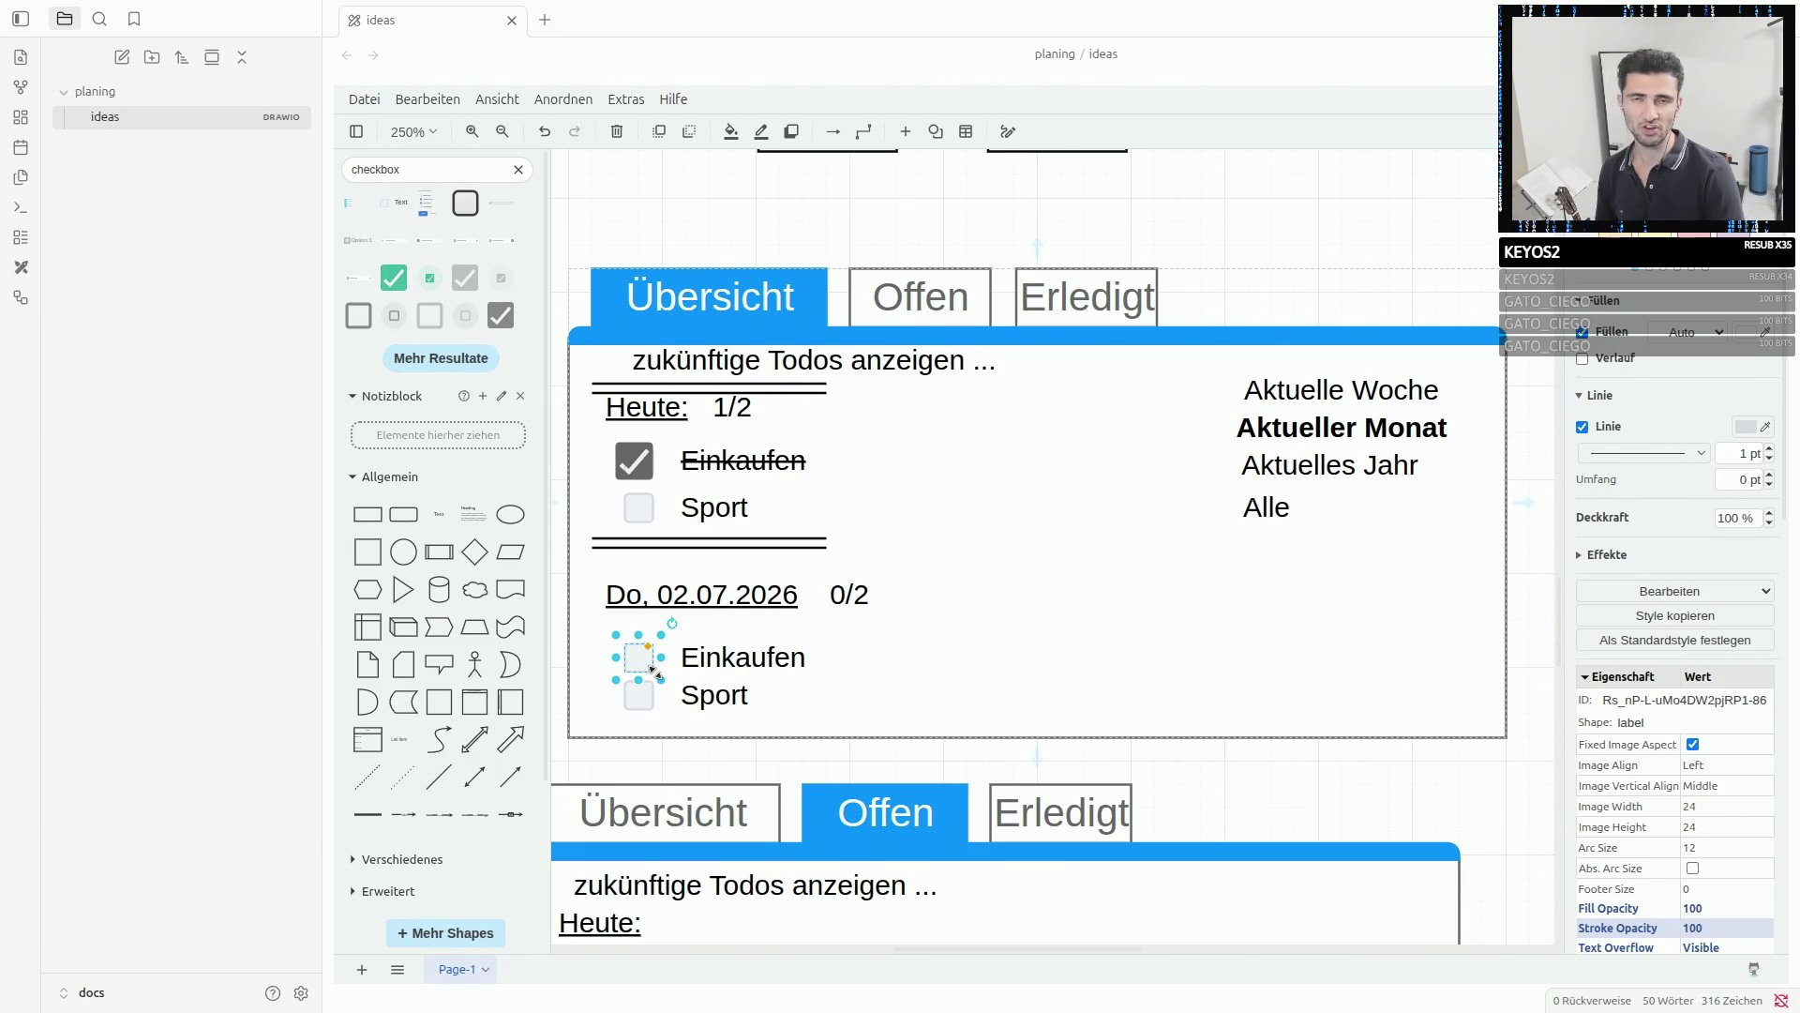
click(919, 313)
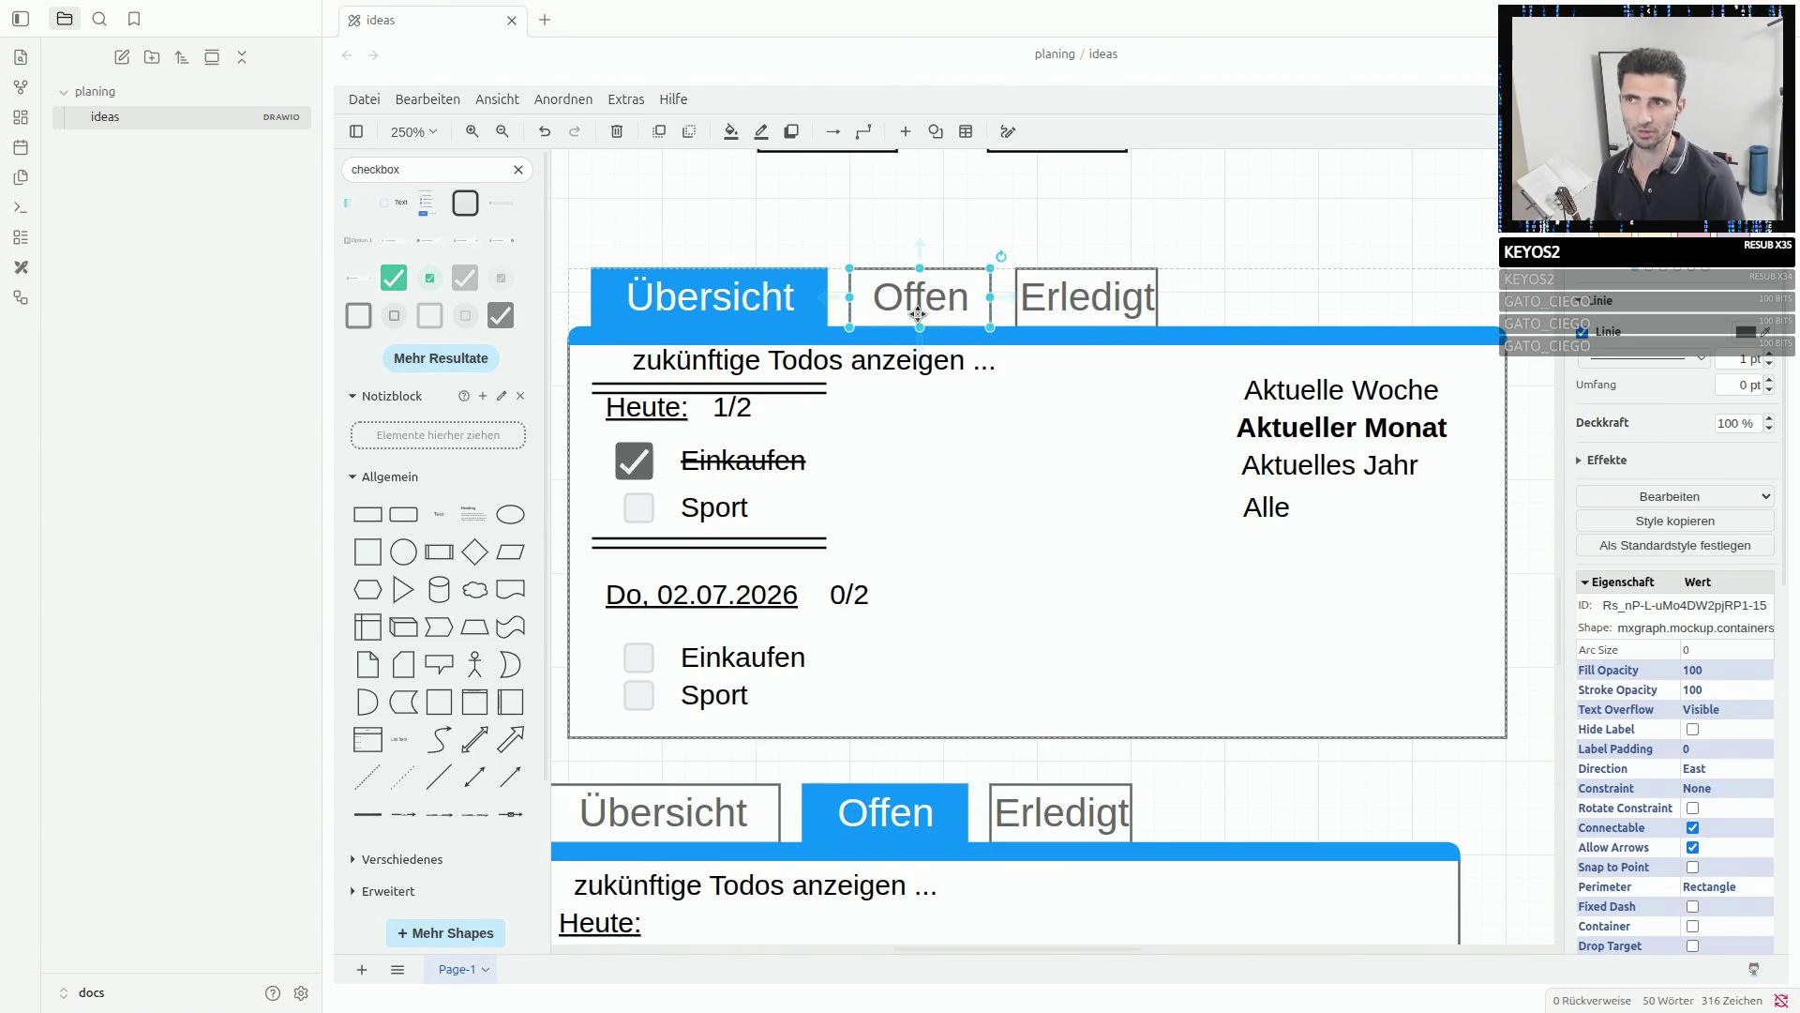
scroll(856, 610, down, 5)
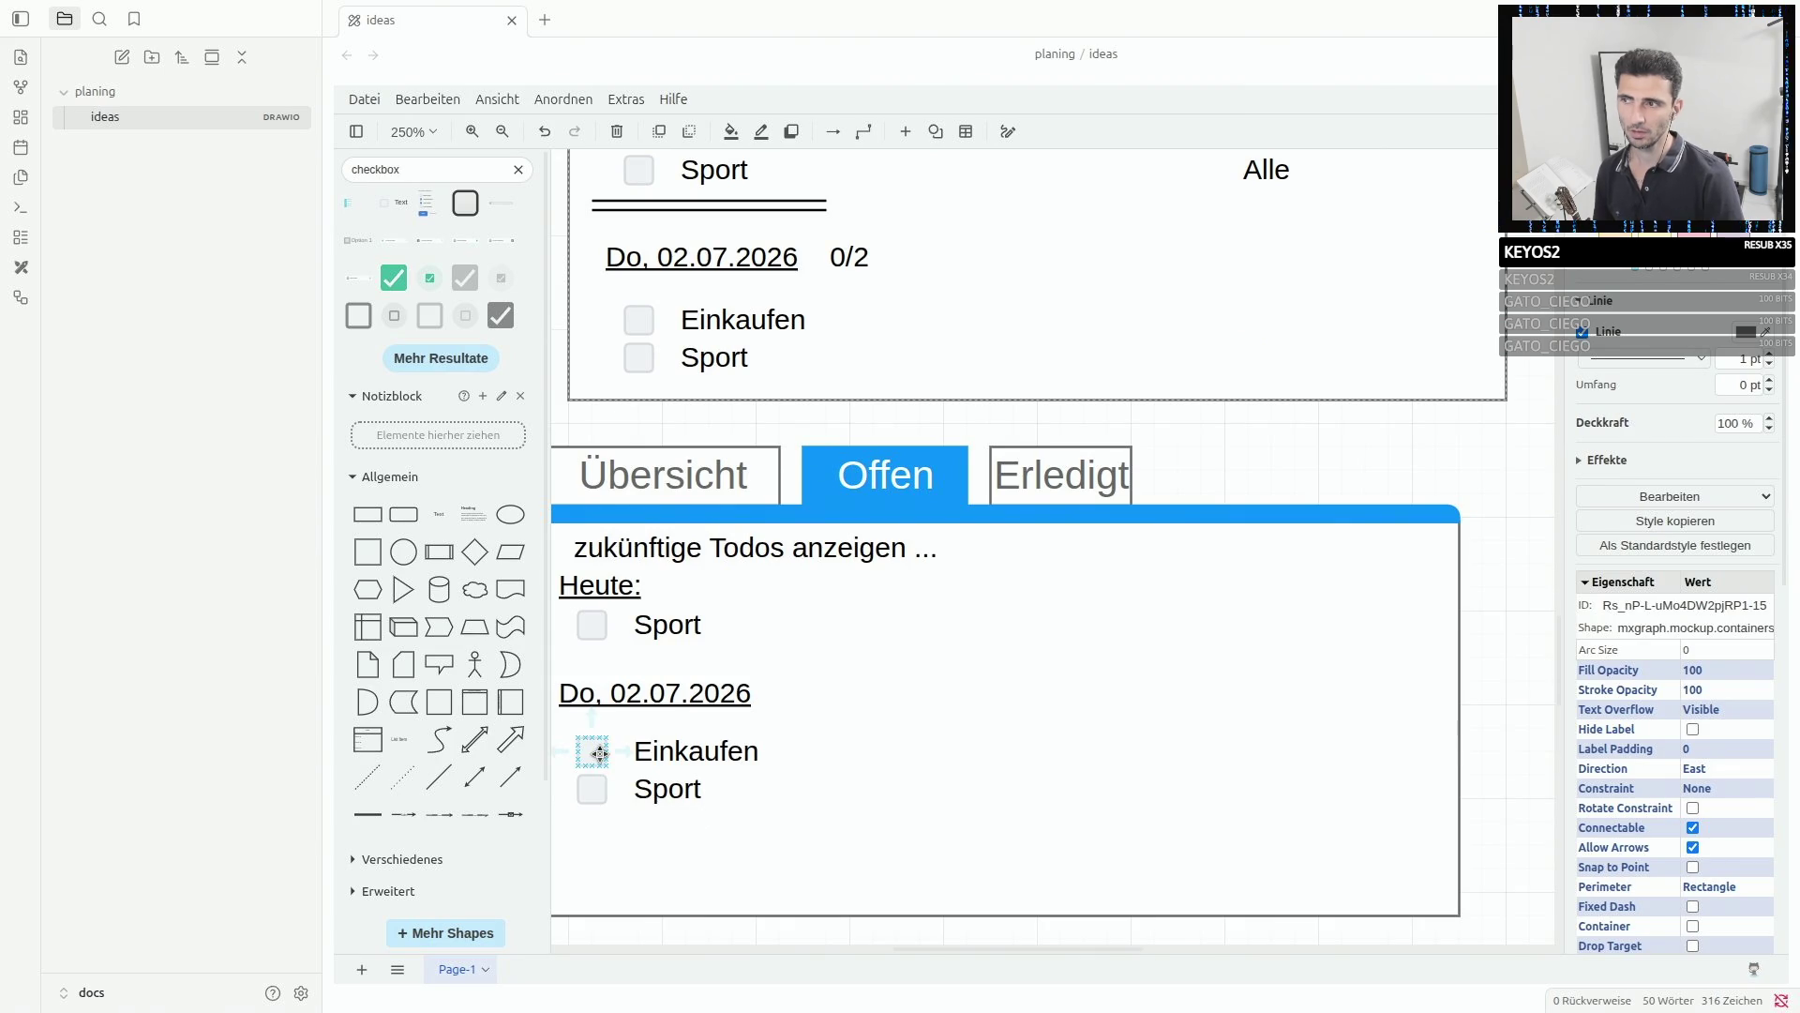
scroll(840, 748, down, 2)
scroll(842, 750, up, 5)
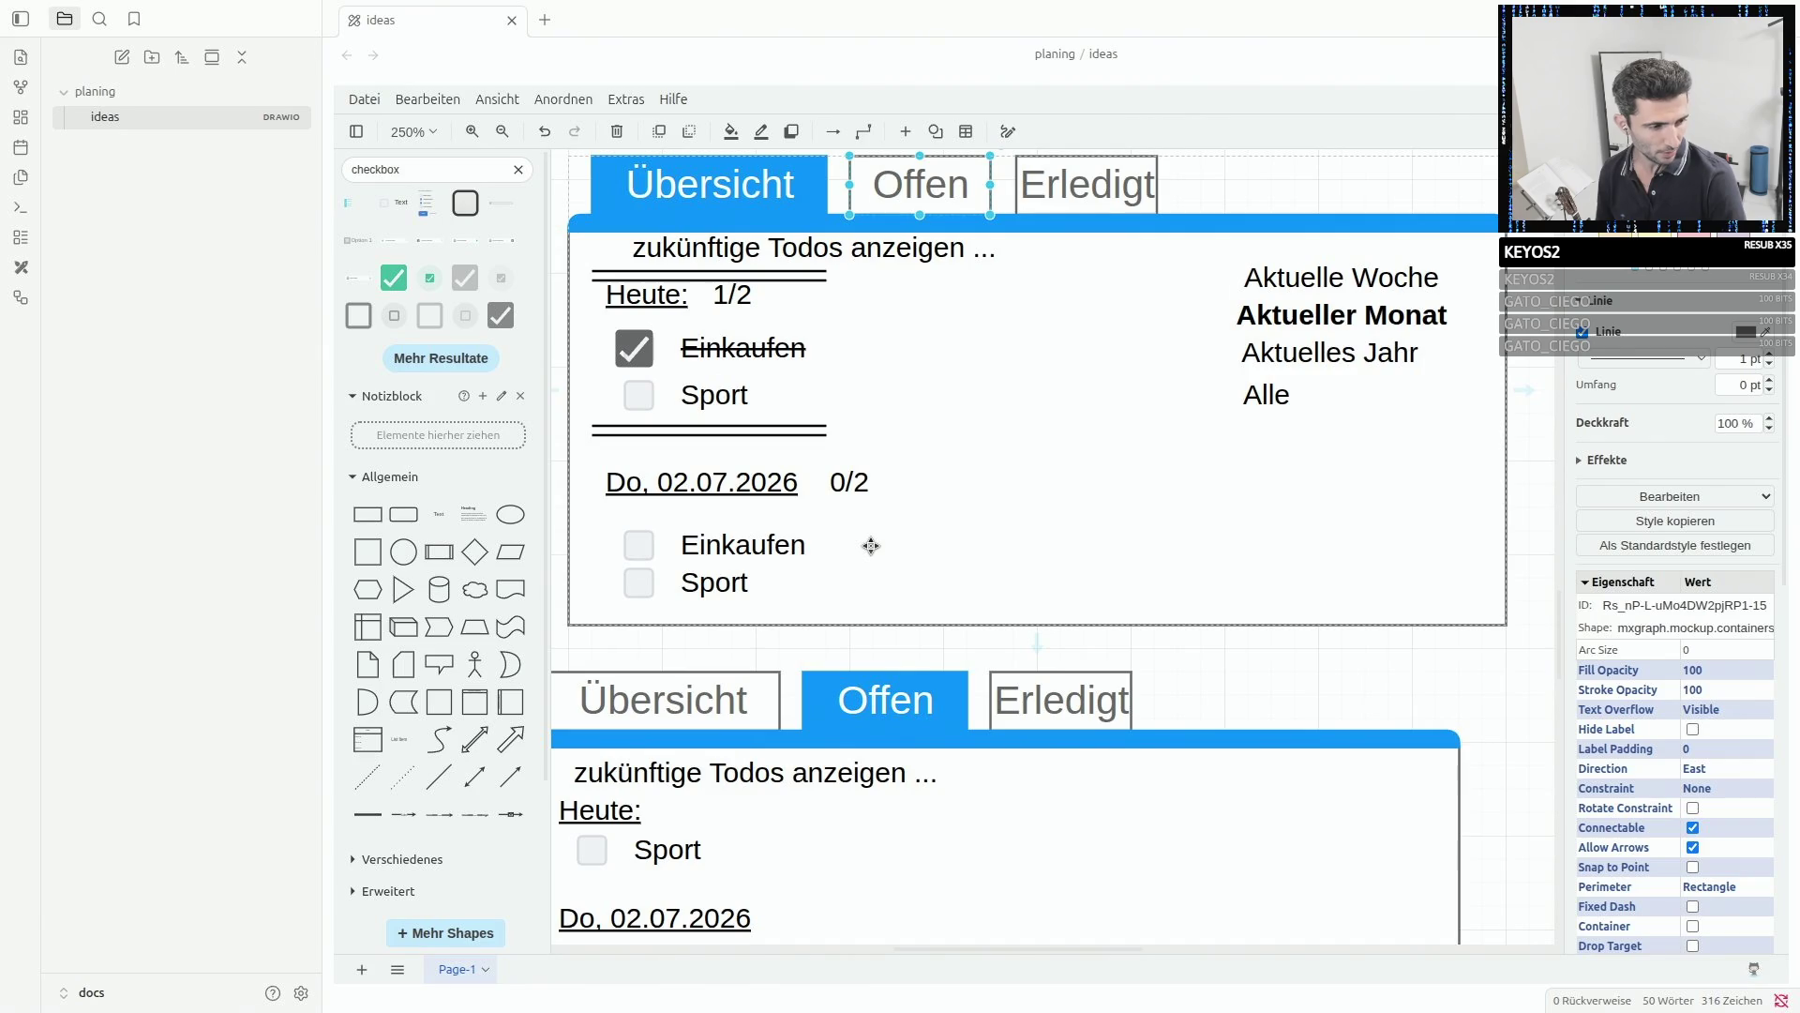
click(1366, 318)
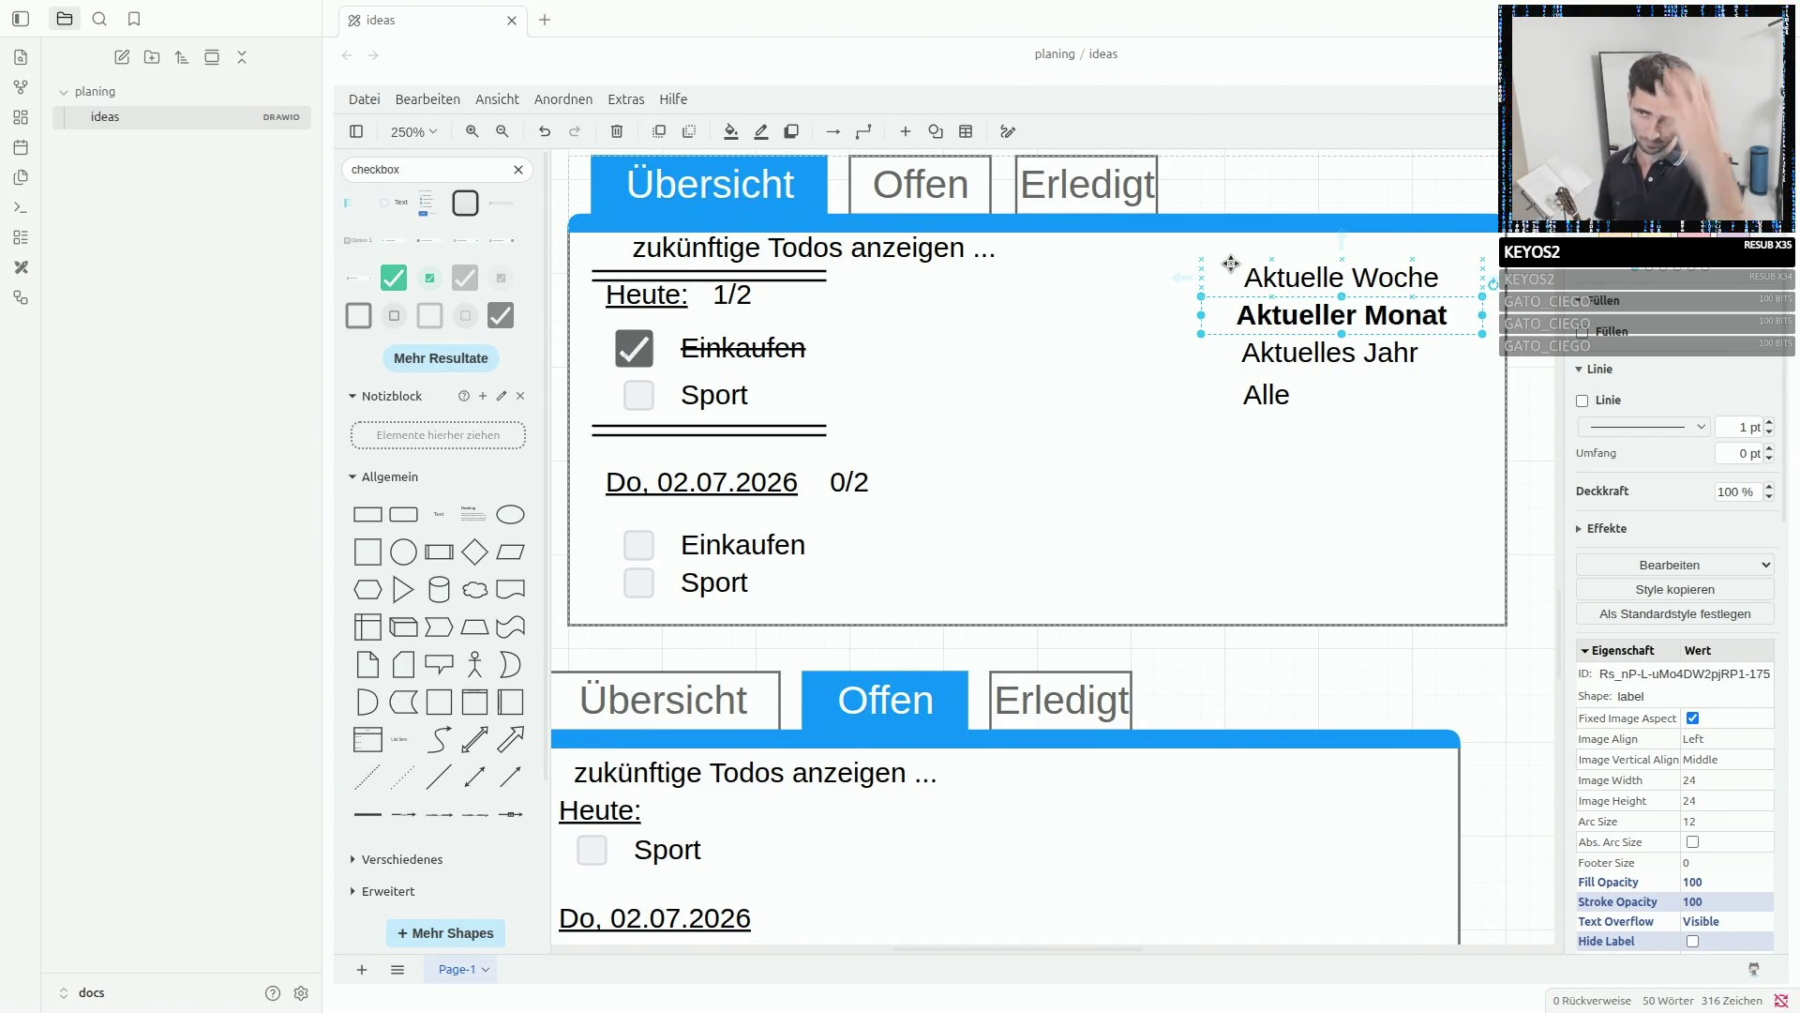
click(1280, 394)
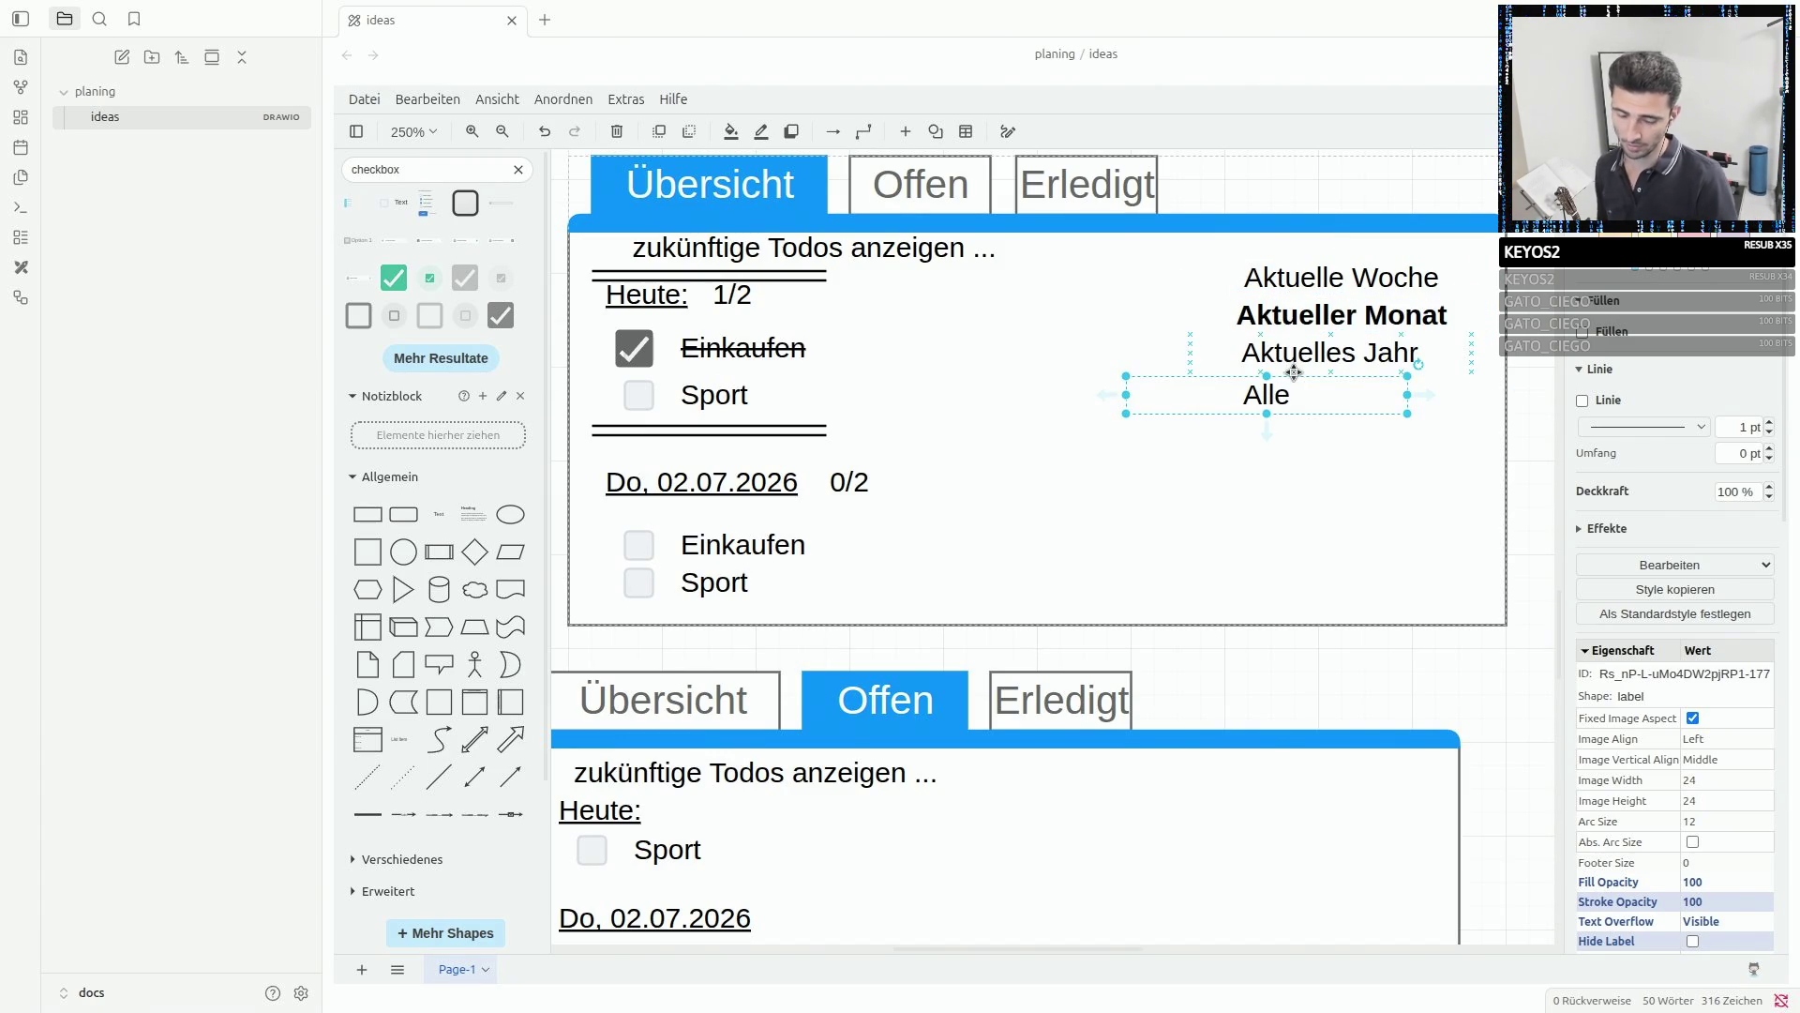
click(1313, 274)
- Change the Aktuelle Woche label to '< KW: 30 >' with spaces around the arrows
double_click(1311, 280)
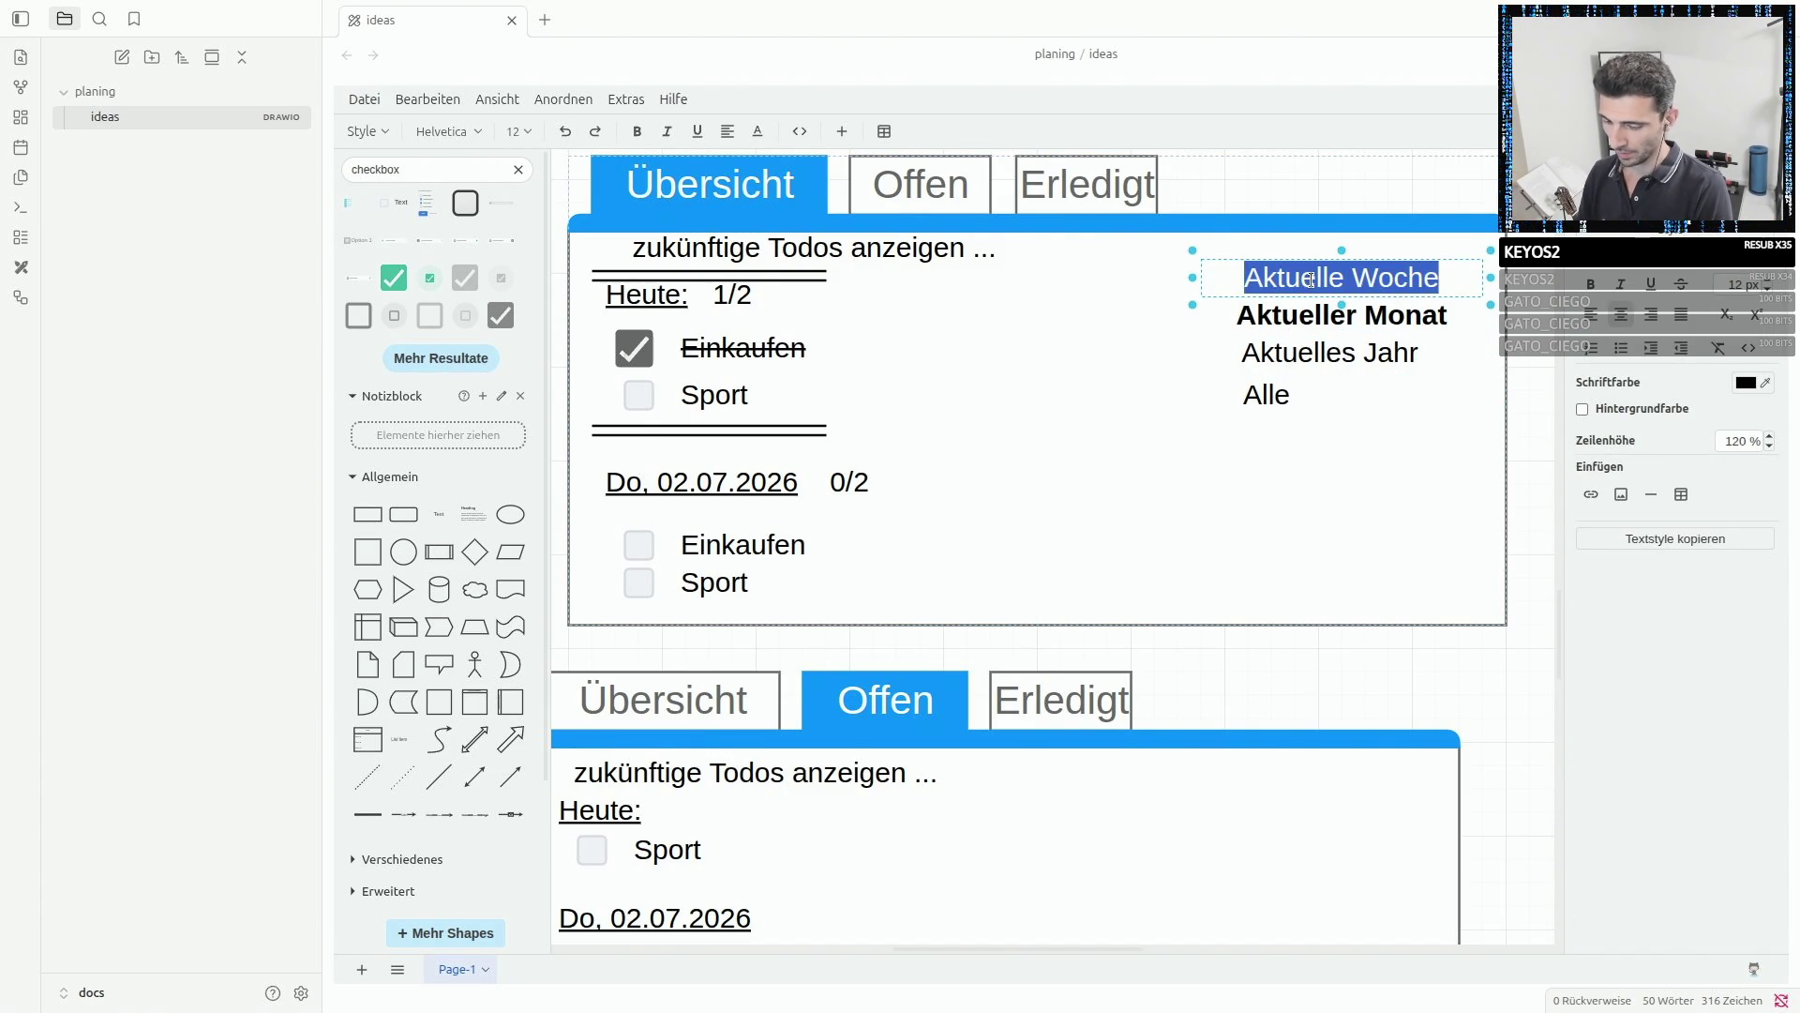
text(KW: 30)
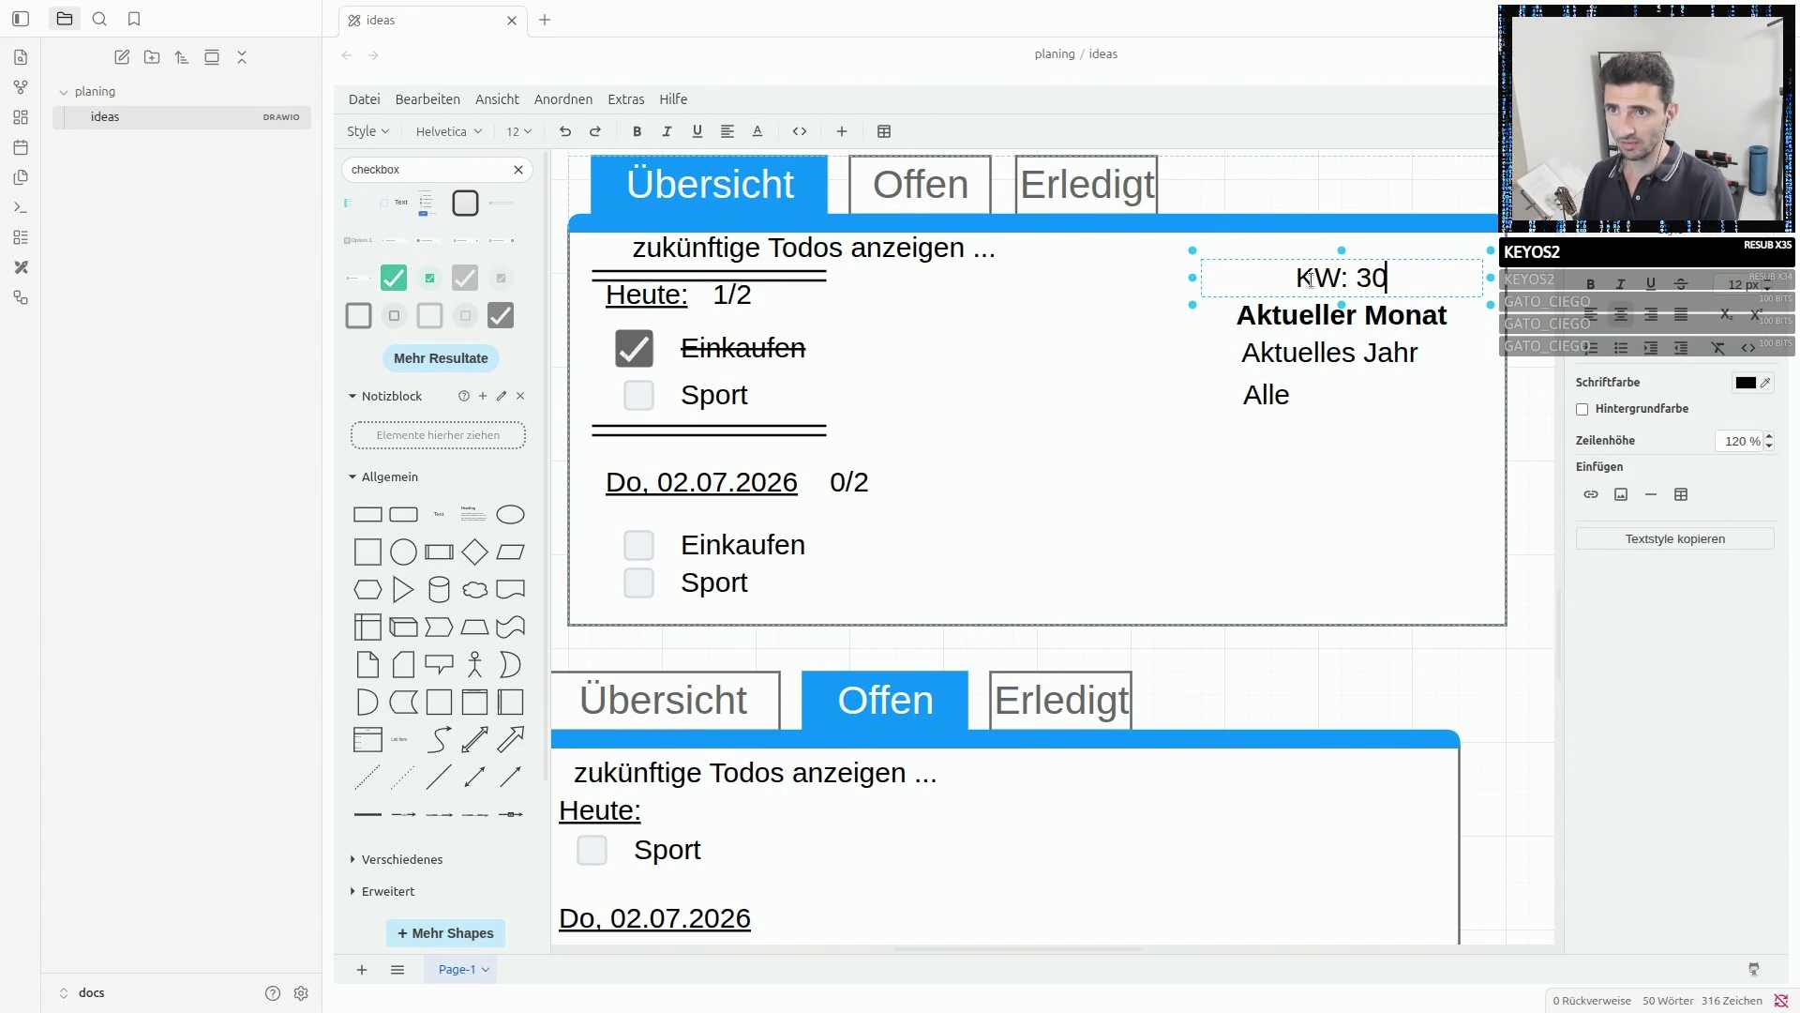
click(1283, 337)
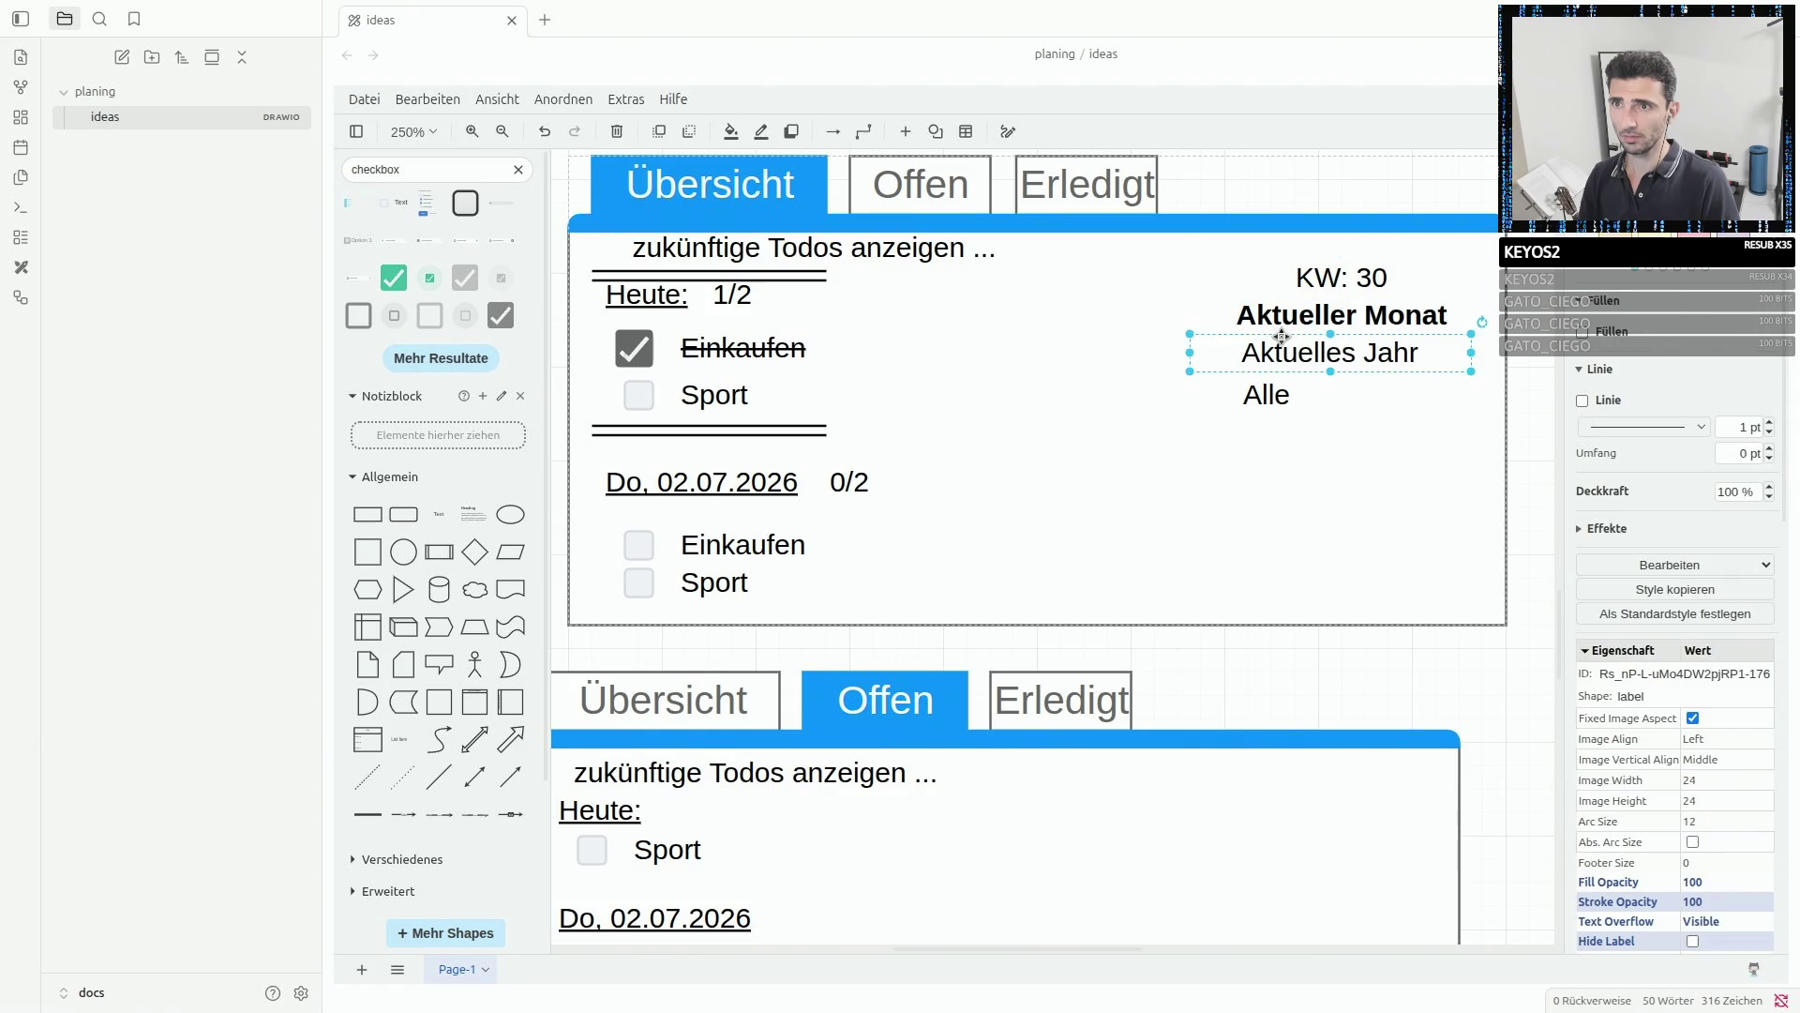
double_click(1269, 283)
click(1293, 273)
double_click(1297, 274)
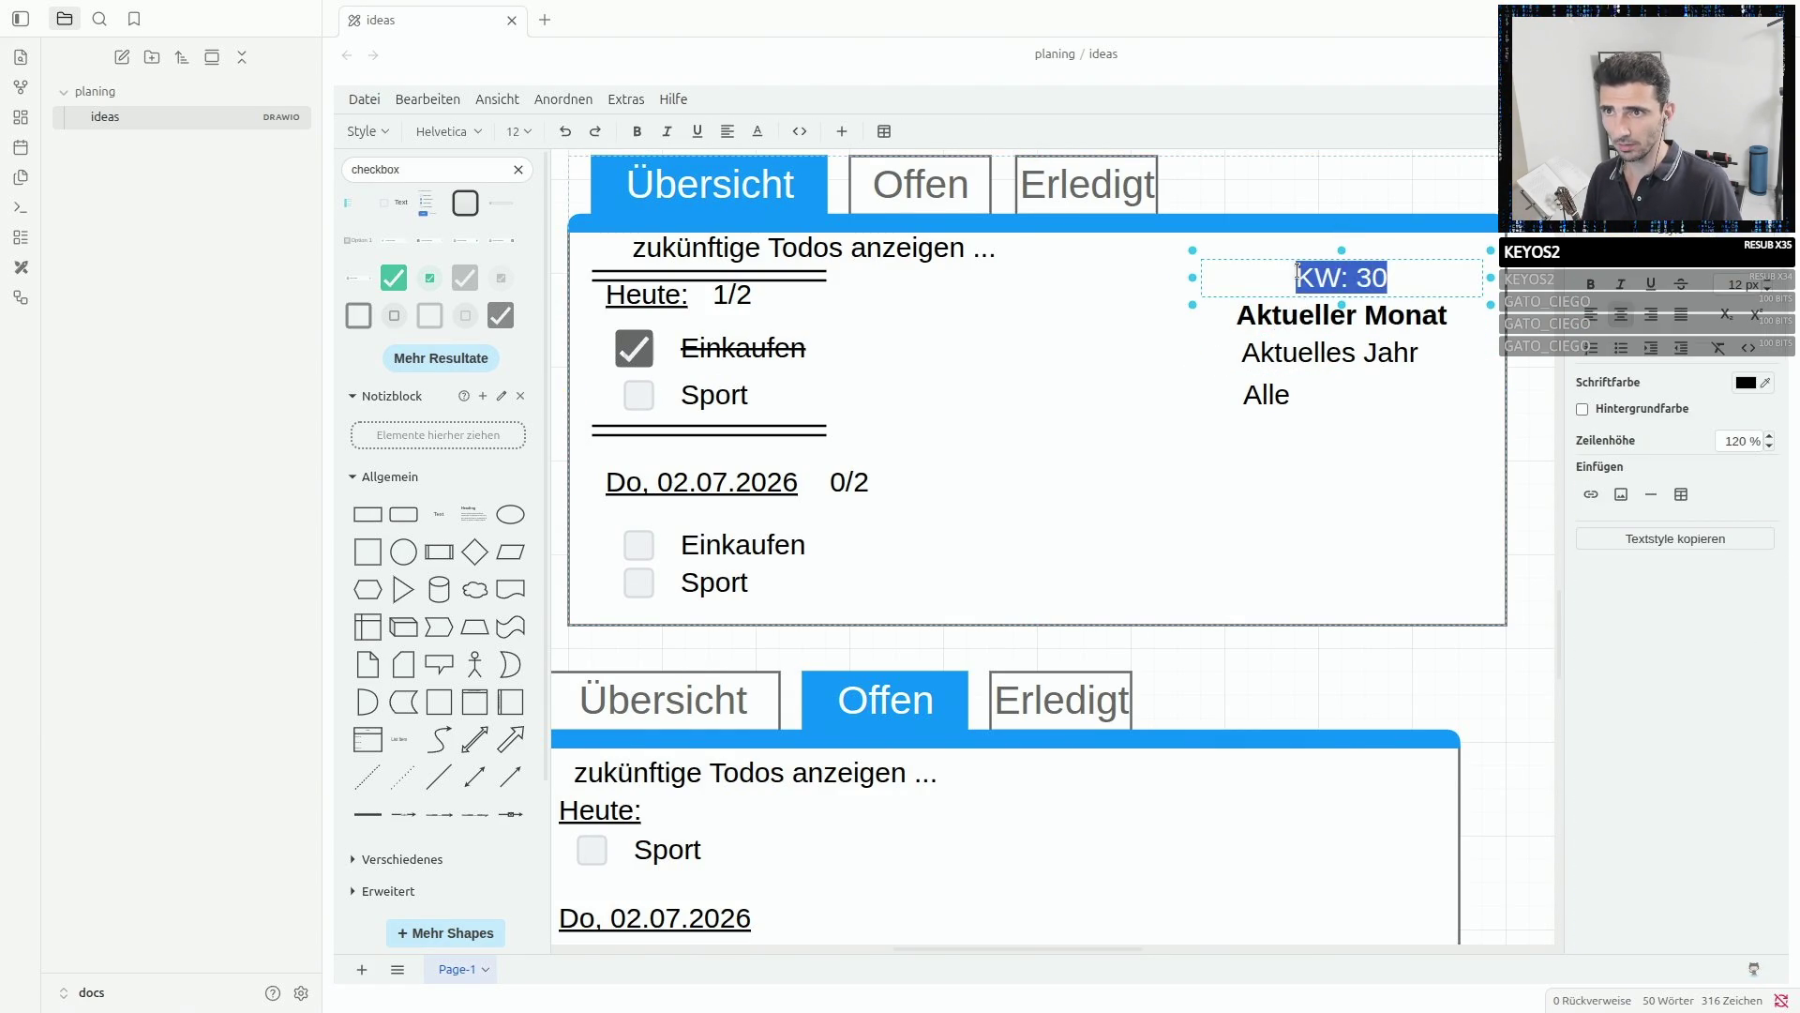
click(1297, 278)
text(<)
click(1423, 274)
double_click(1397, 278)
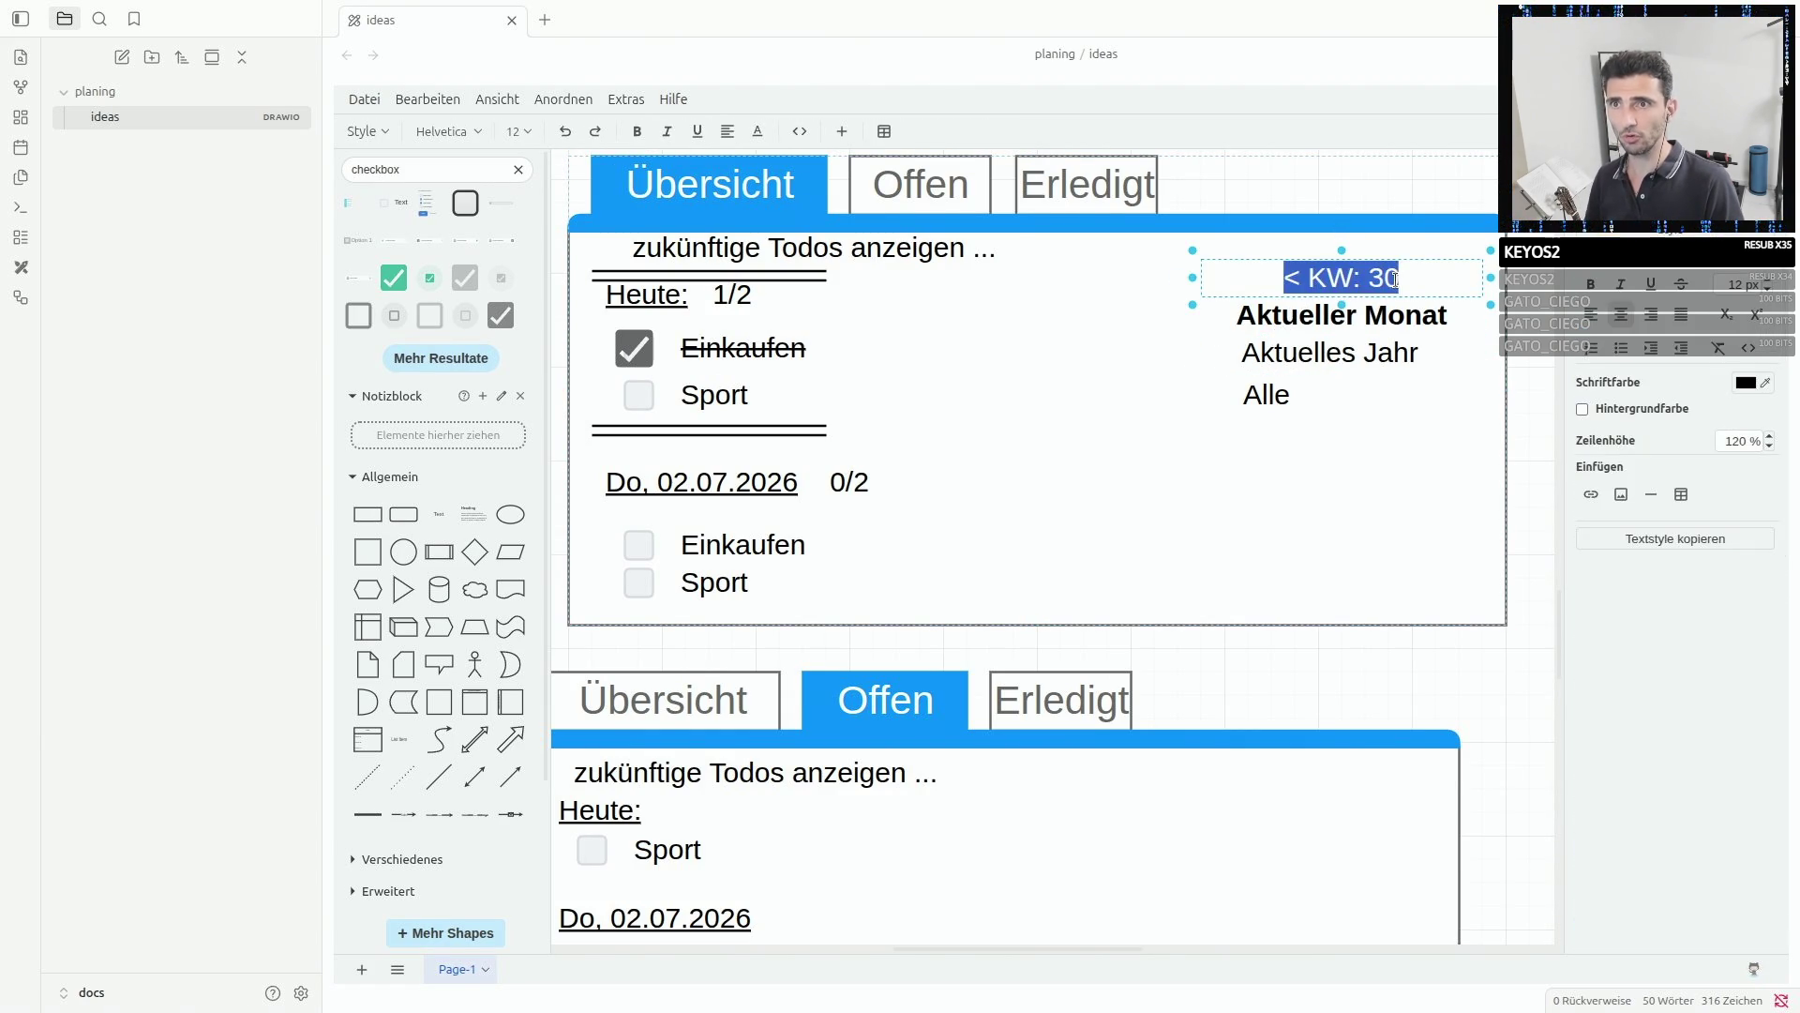
click(1397, 279)
text(>)
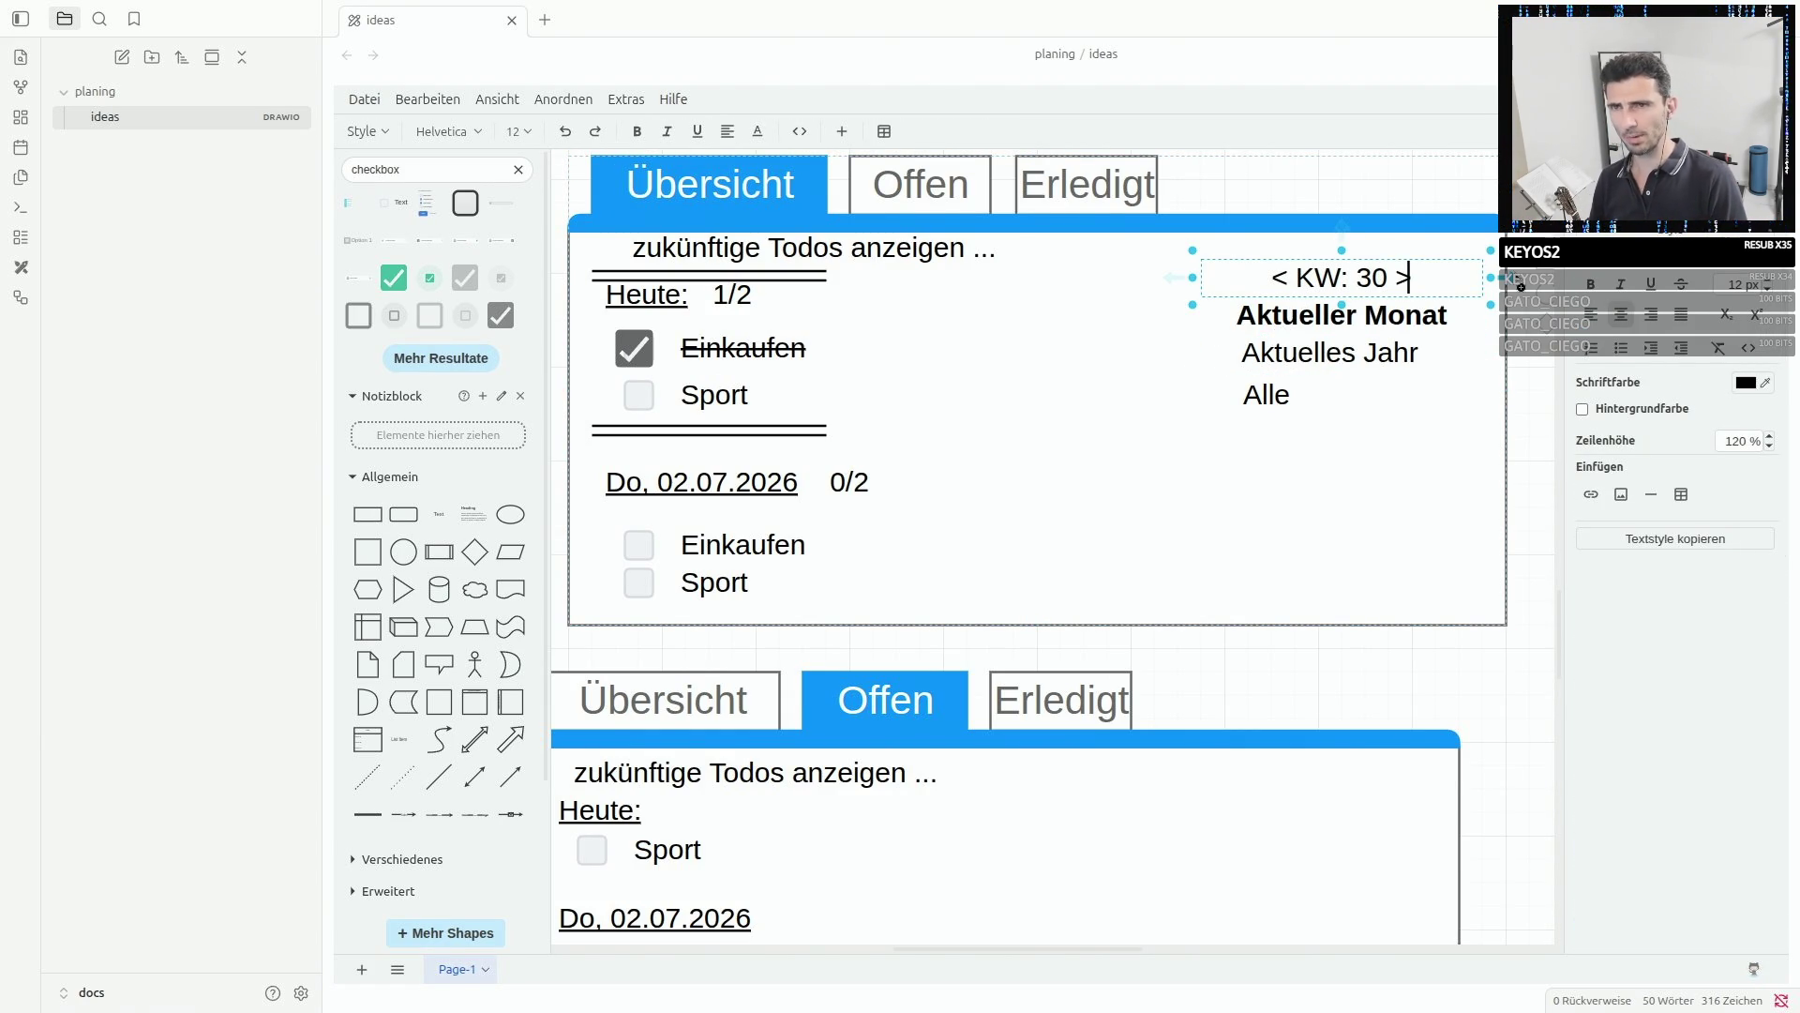
click(1297, 275)
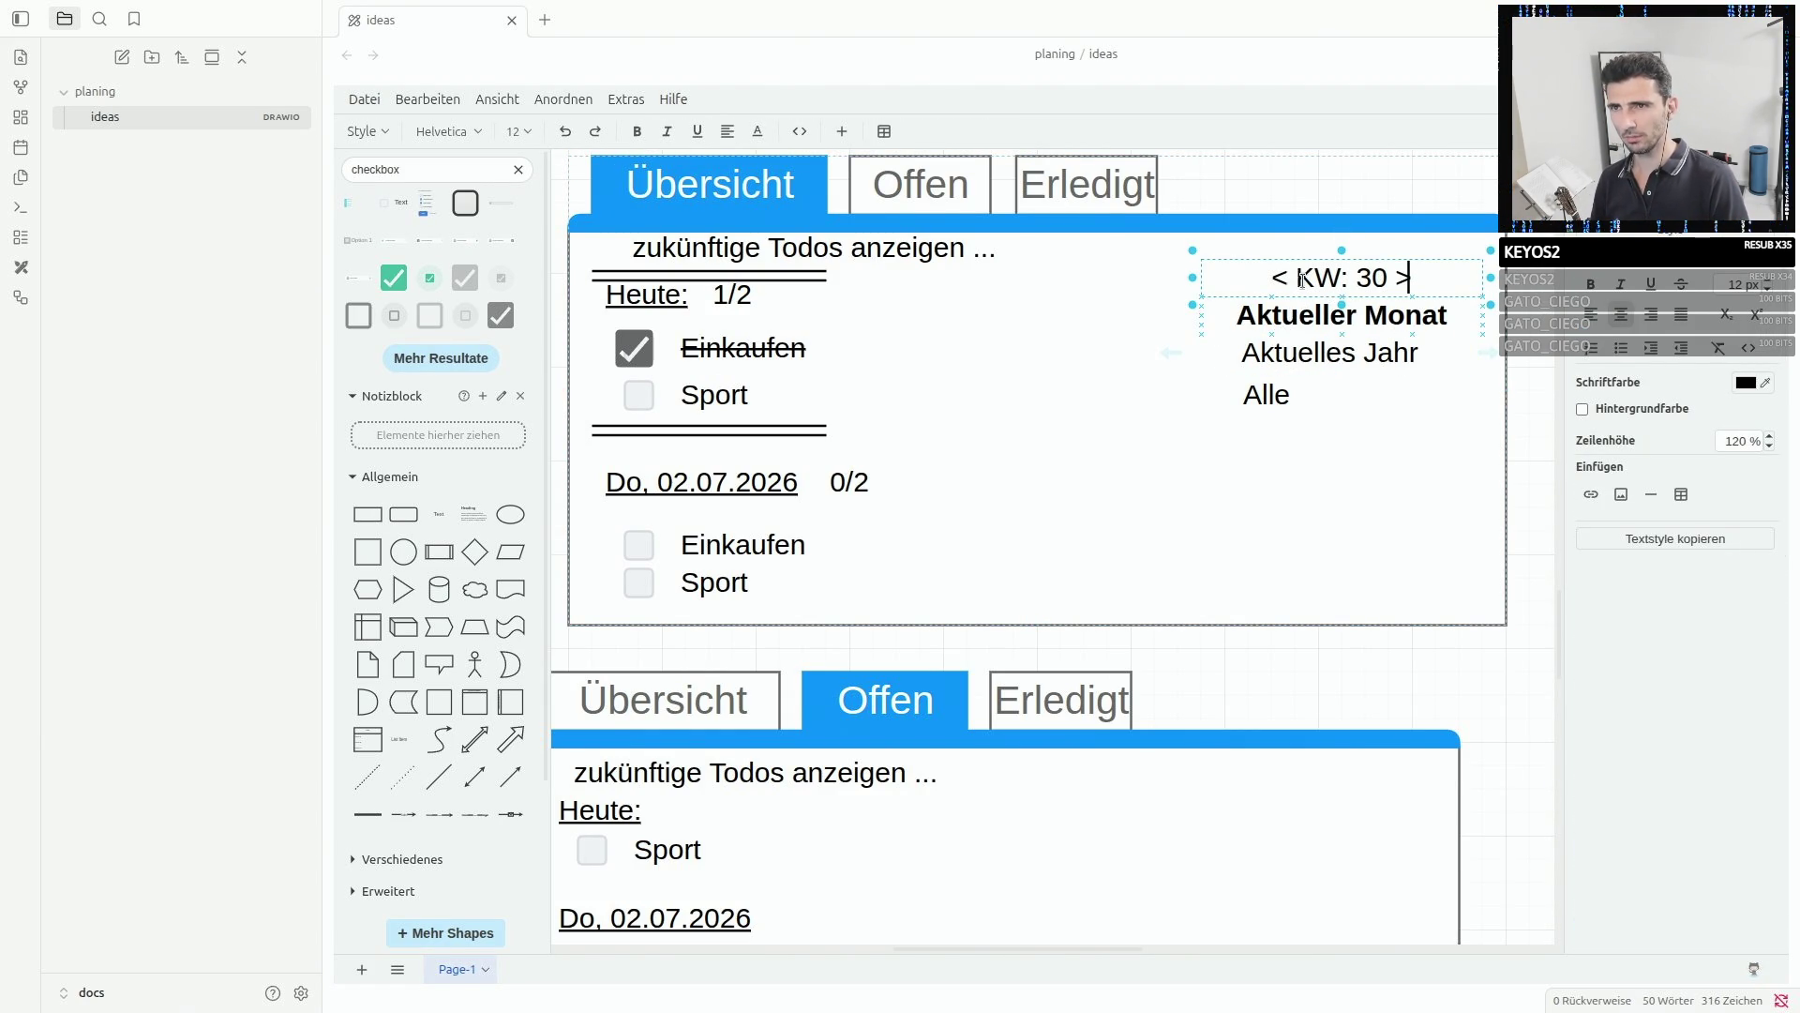
click(1406, 278)
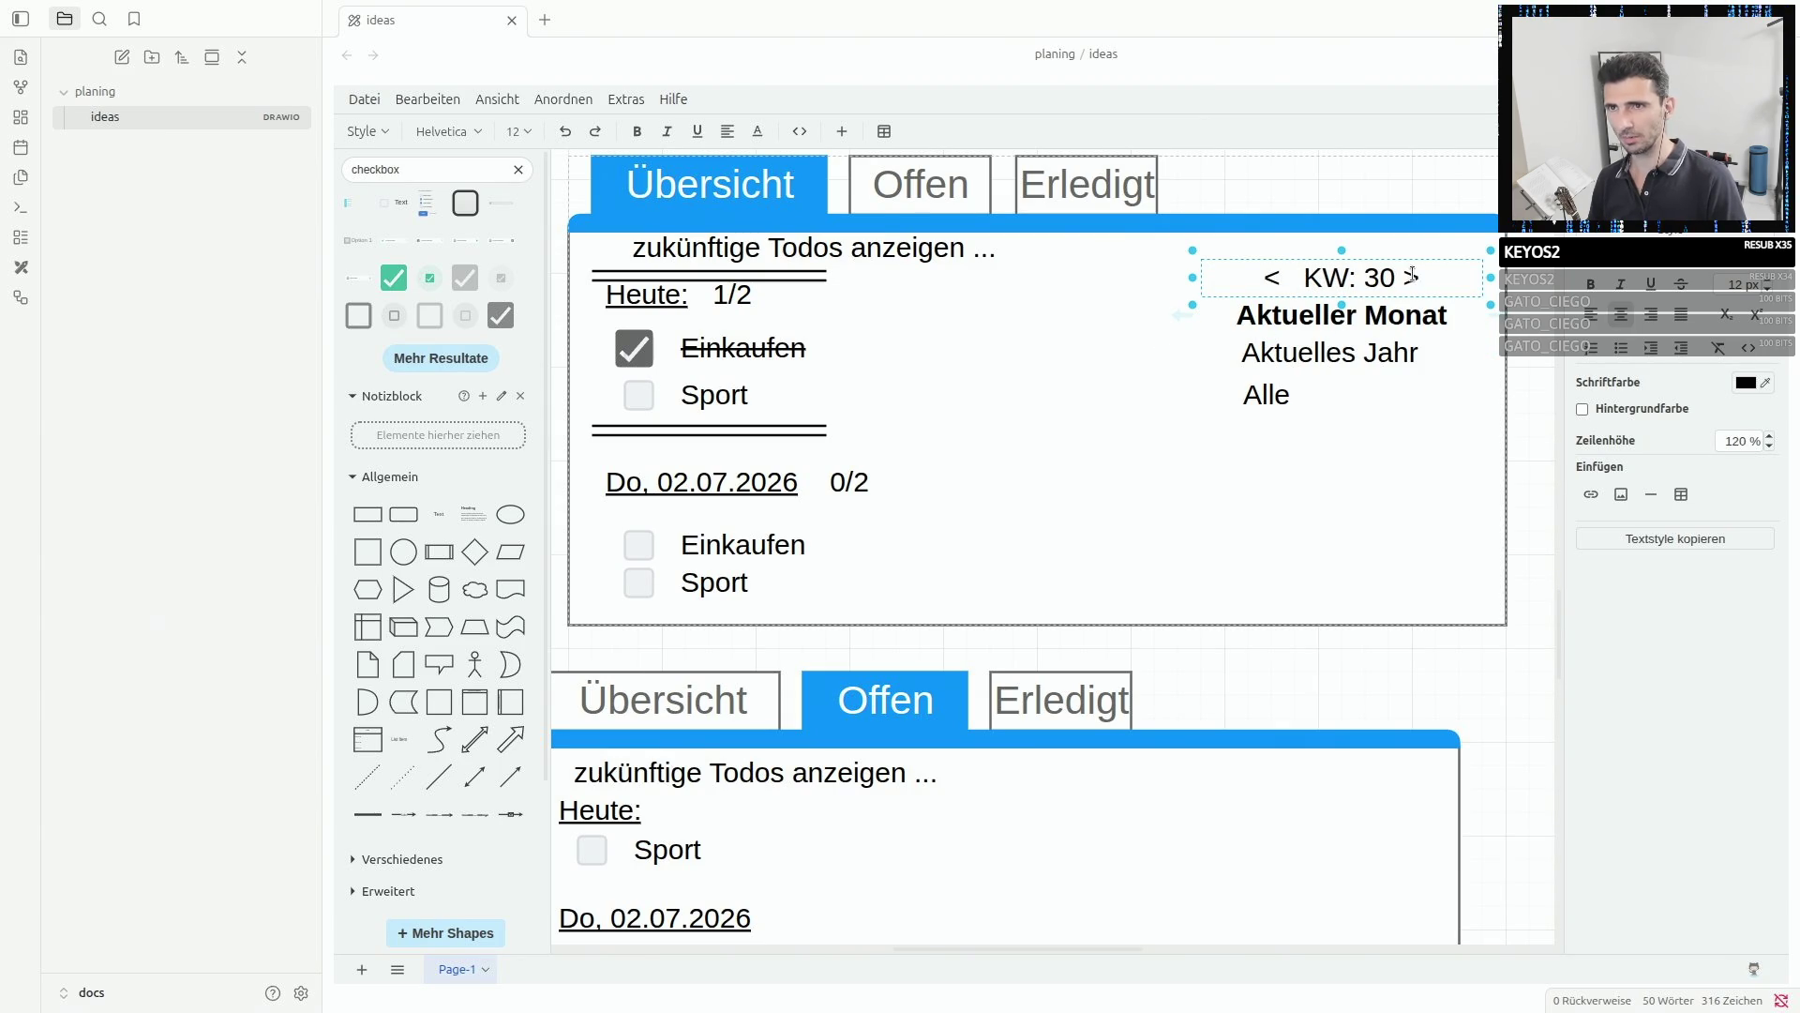
click(1402, 443)
- Retype the month and year labels as '< Juli >' and '< 2026 >'
double_click(1307, 315)
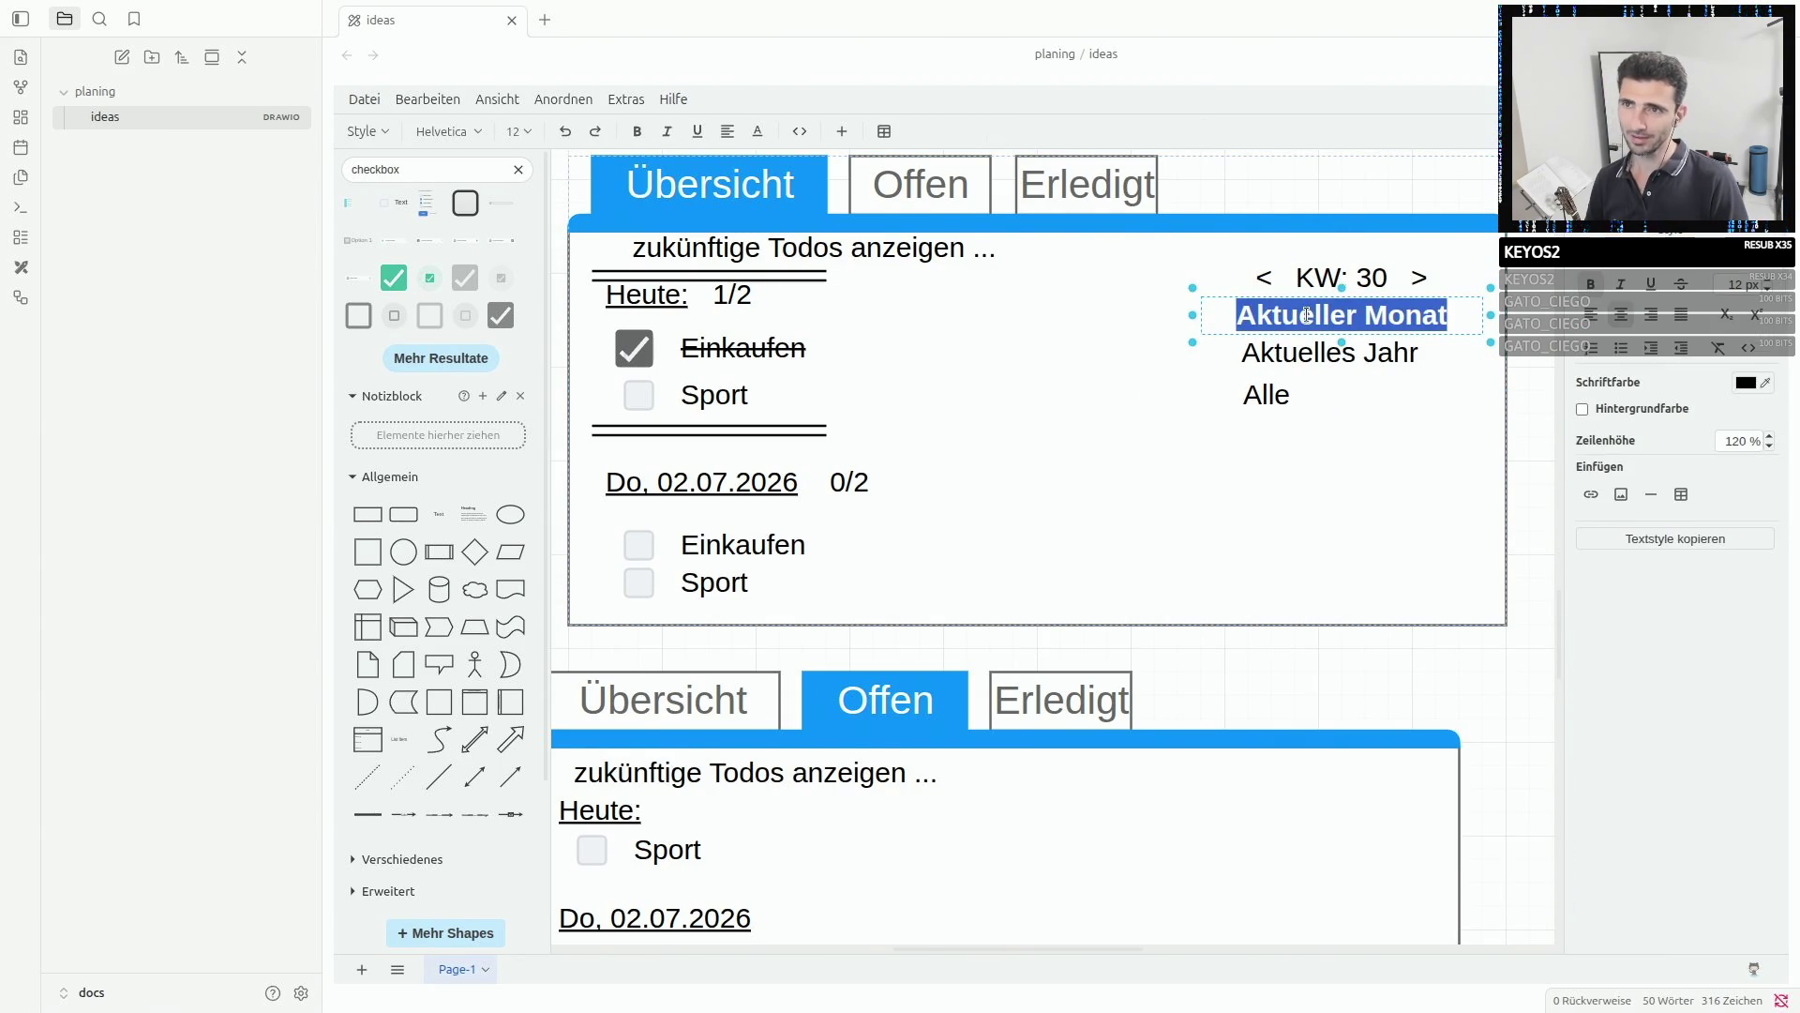
text(<  )
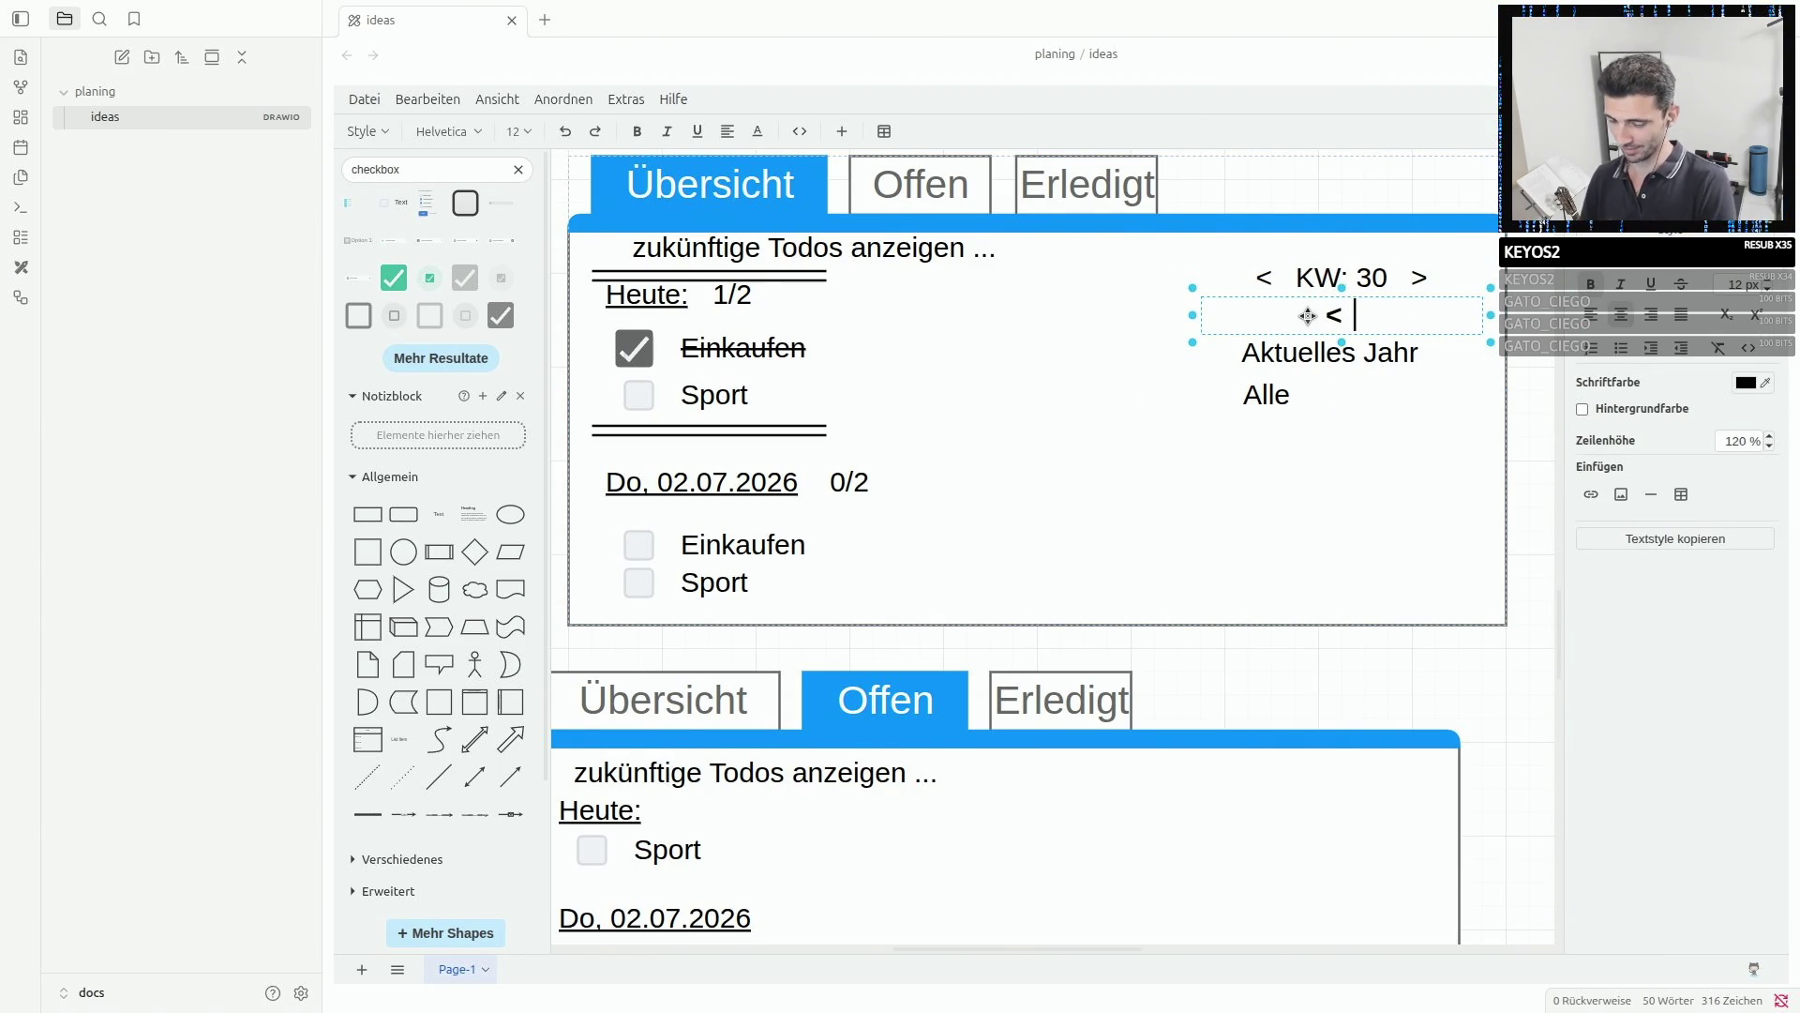
text(Juli  >)
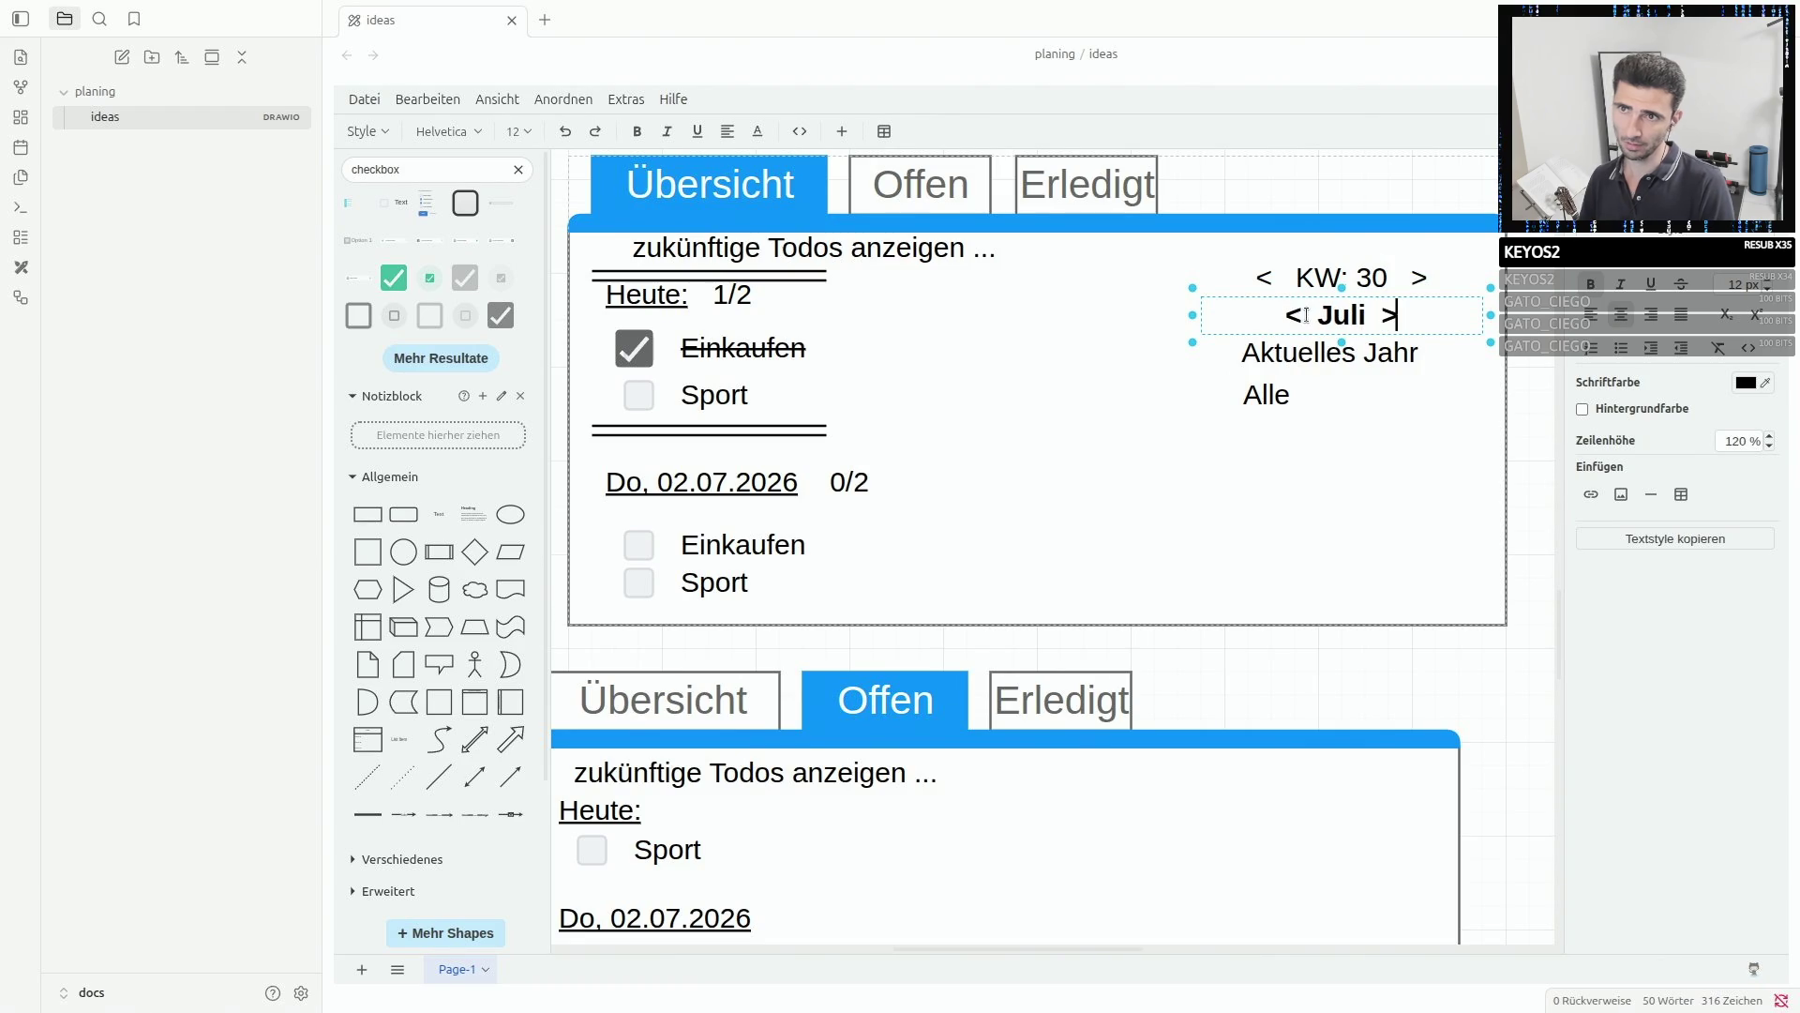
double_click(1293, 353)
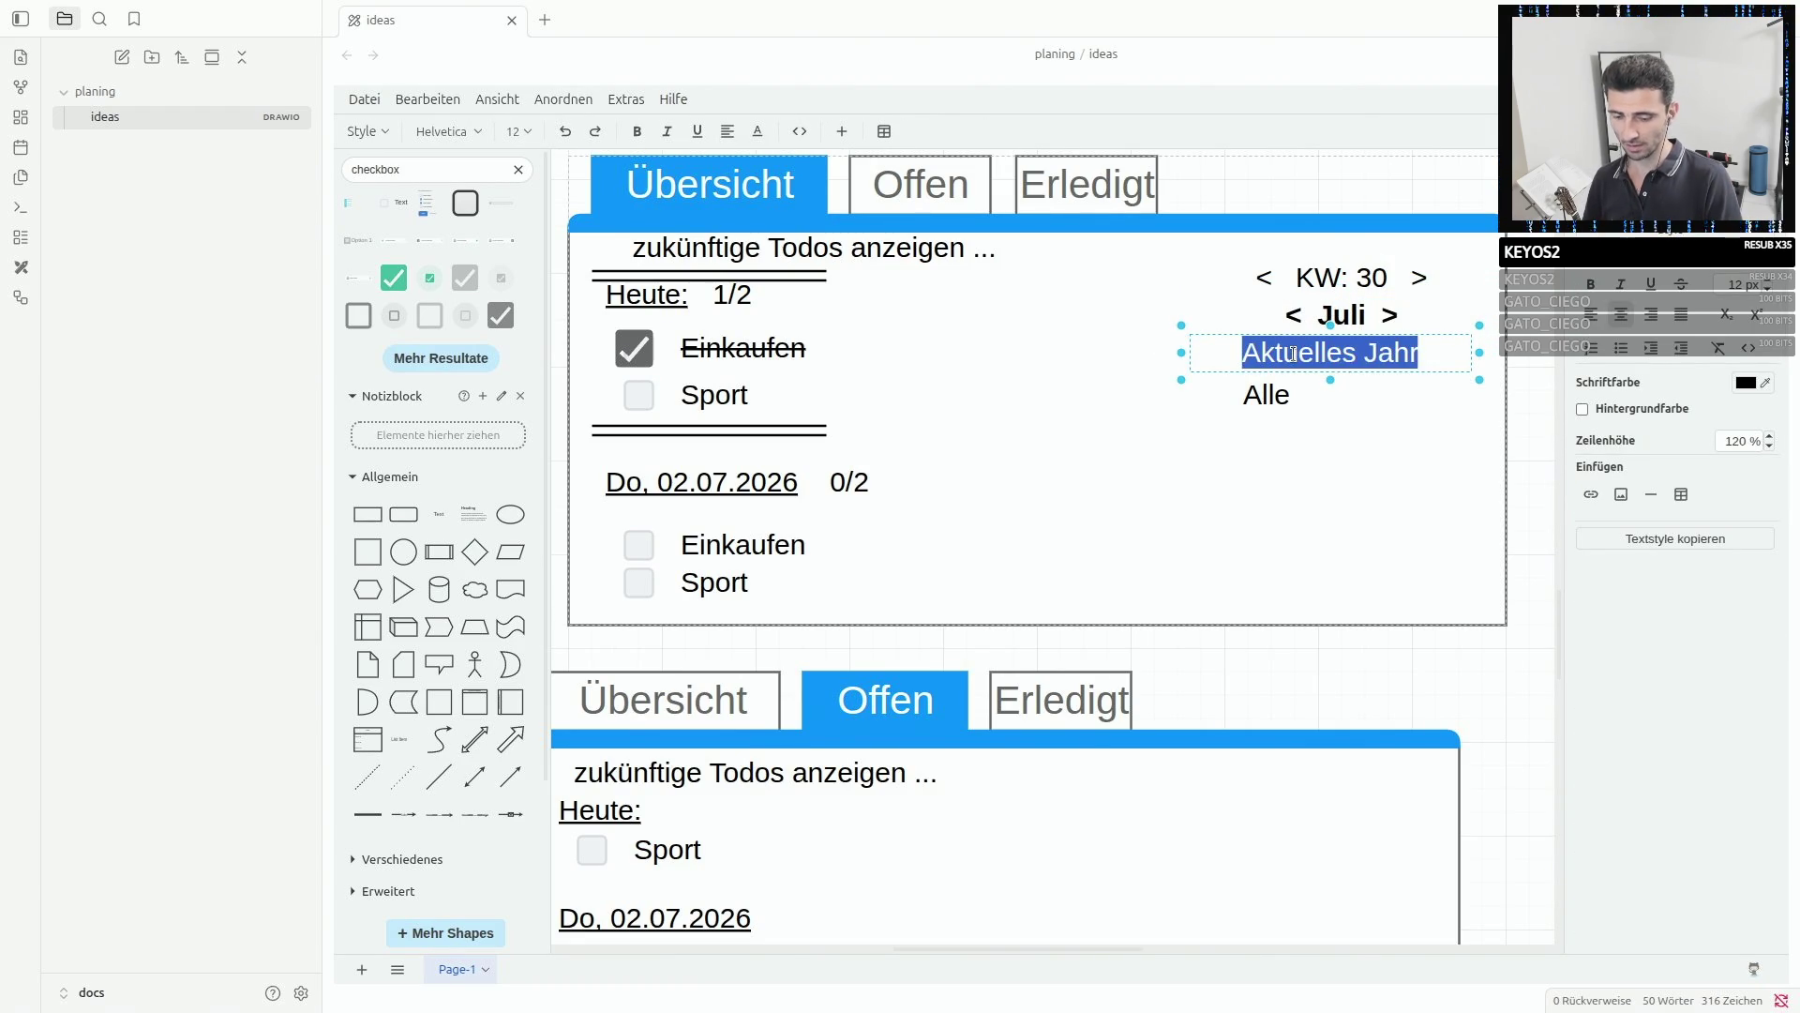
text(2026  >)
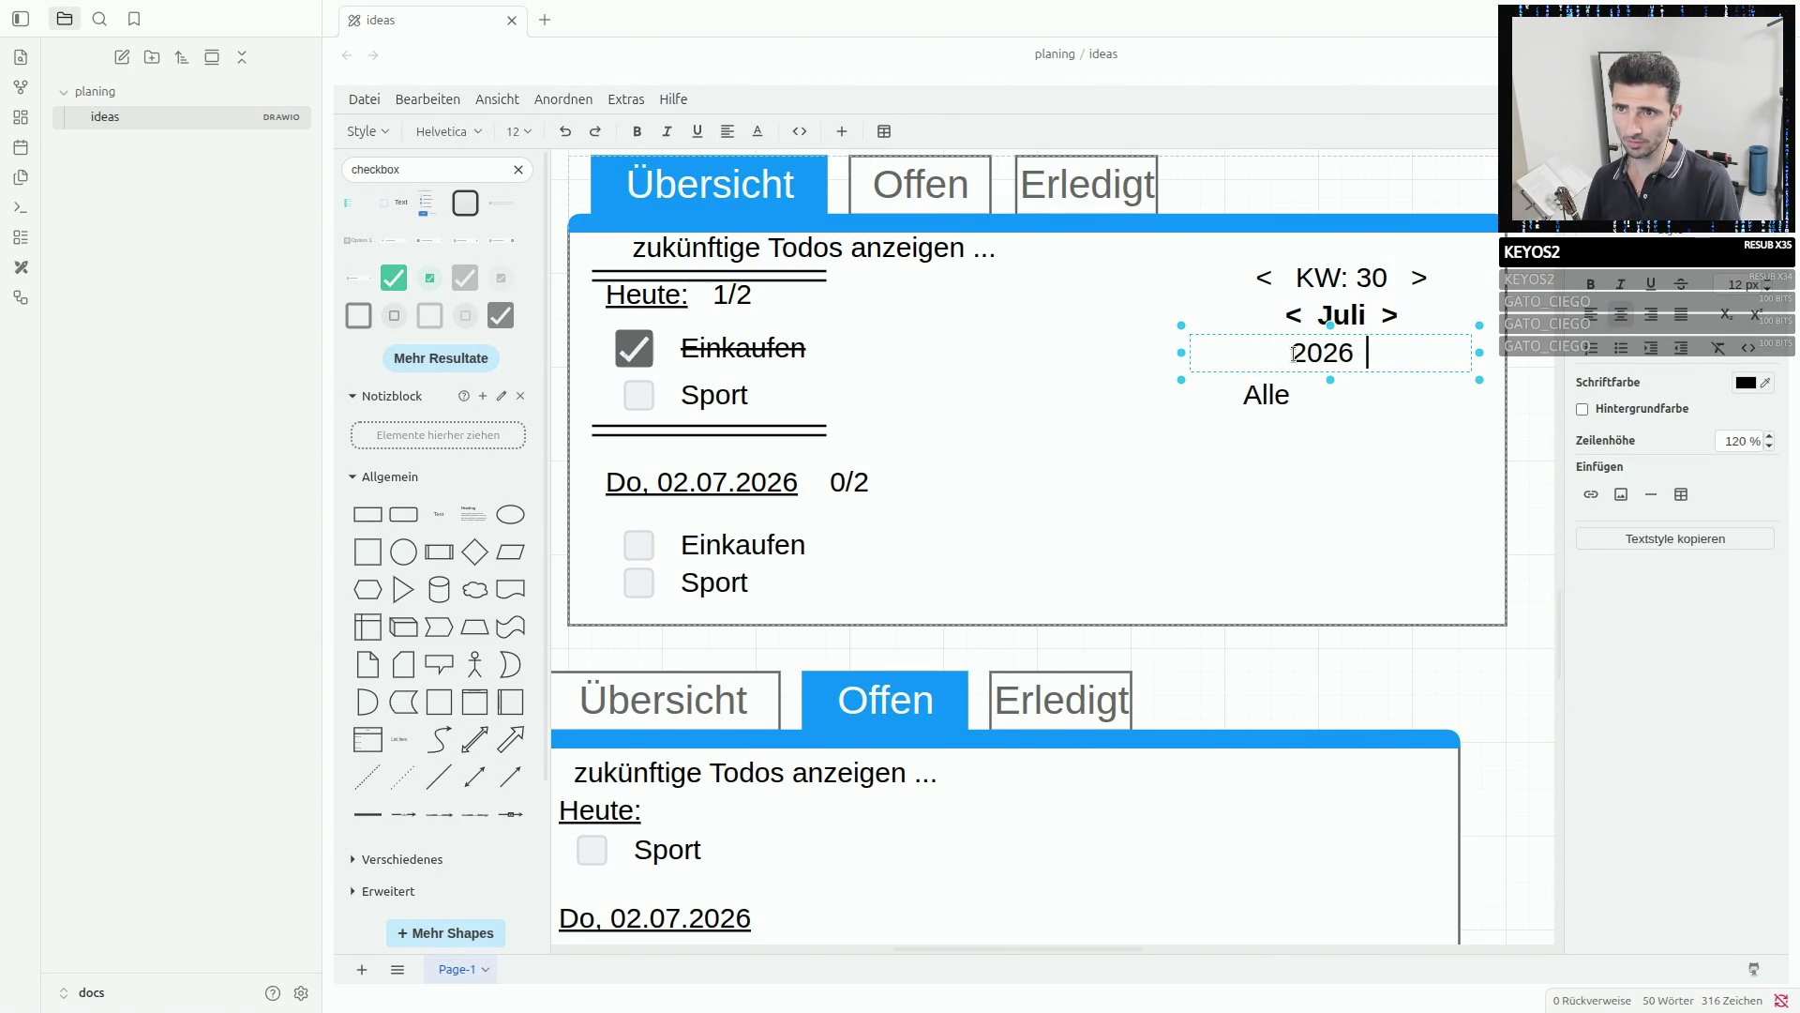
click(1294, 354)
key(Home)
text(<)
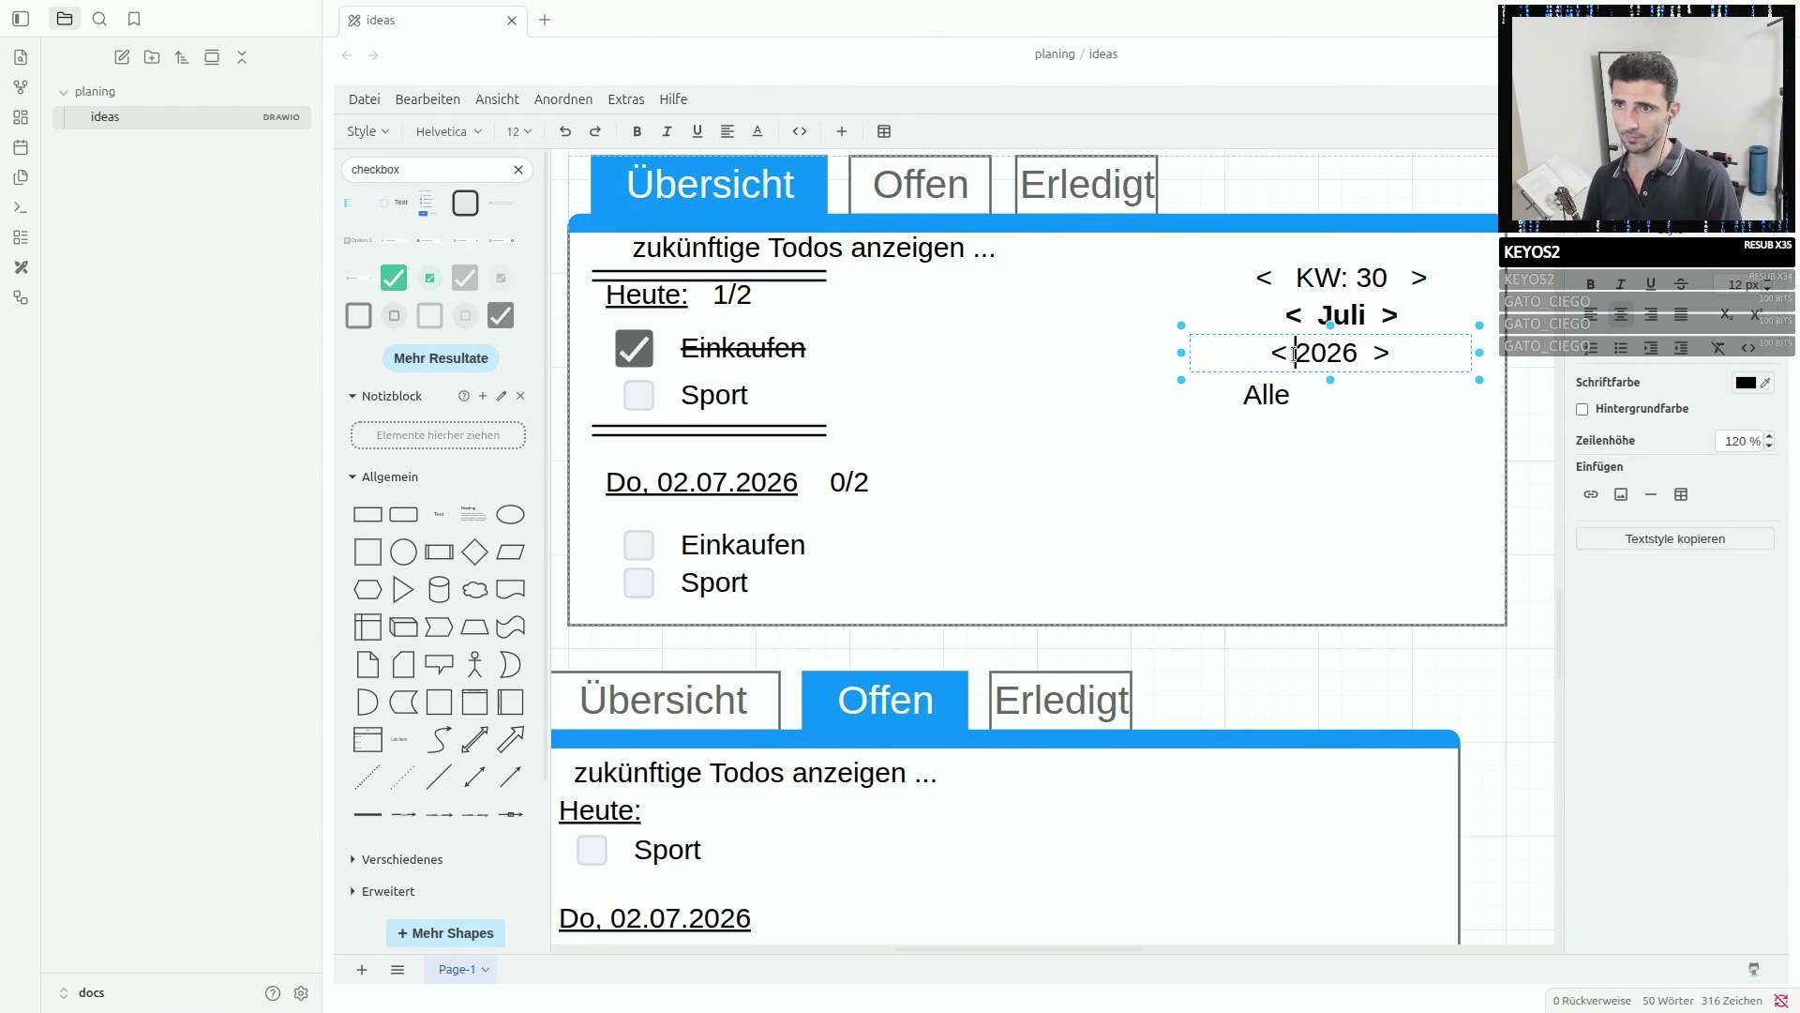
- Delete the Alle label and nudge the overview panel slightly right
click(1267, 395)
key(Delete)
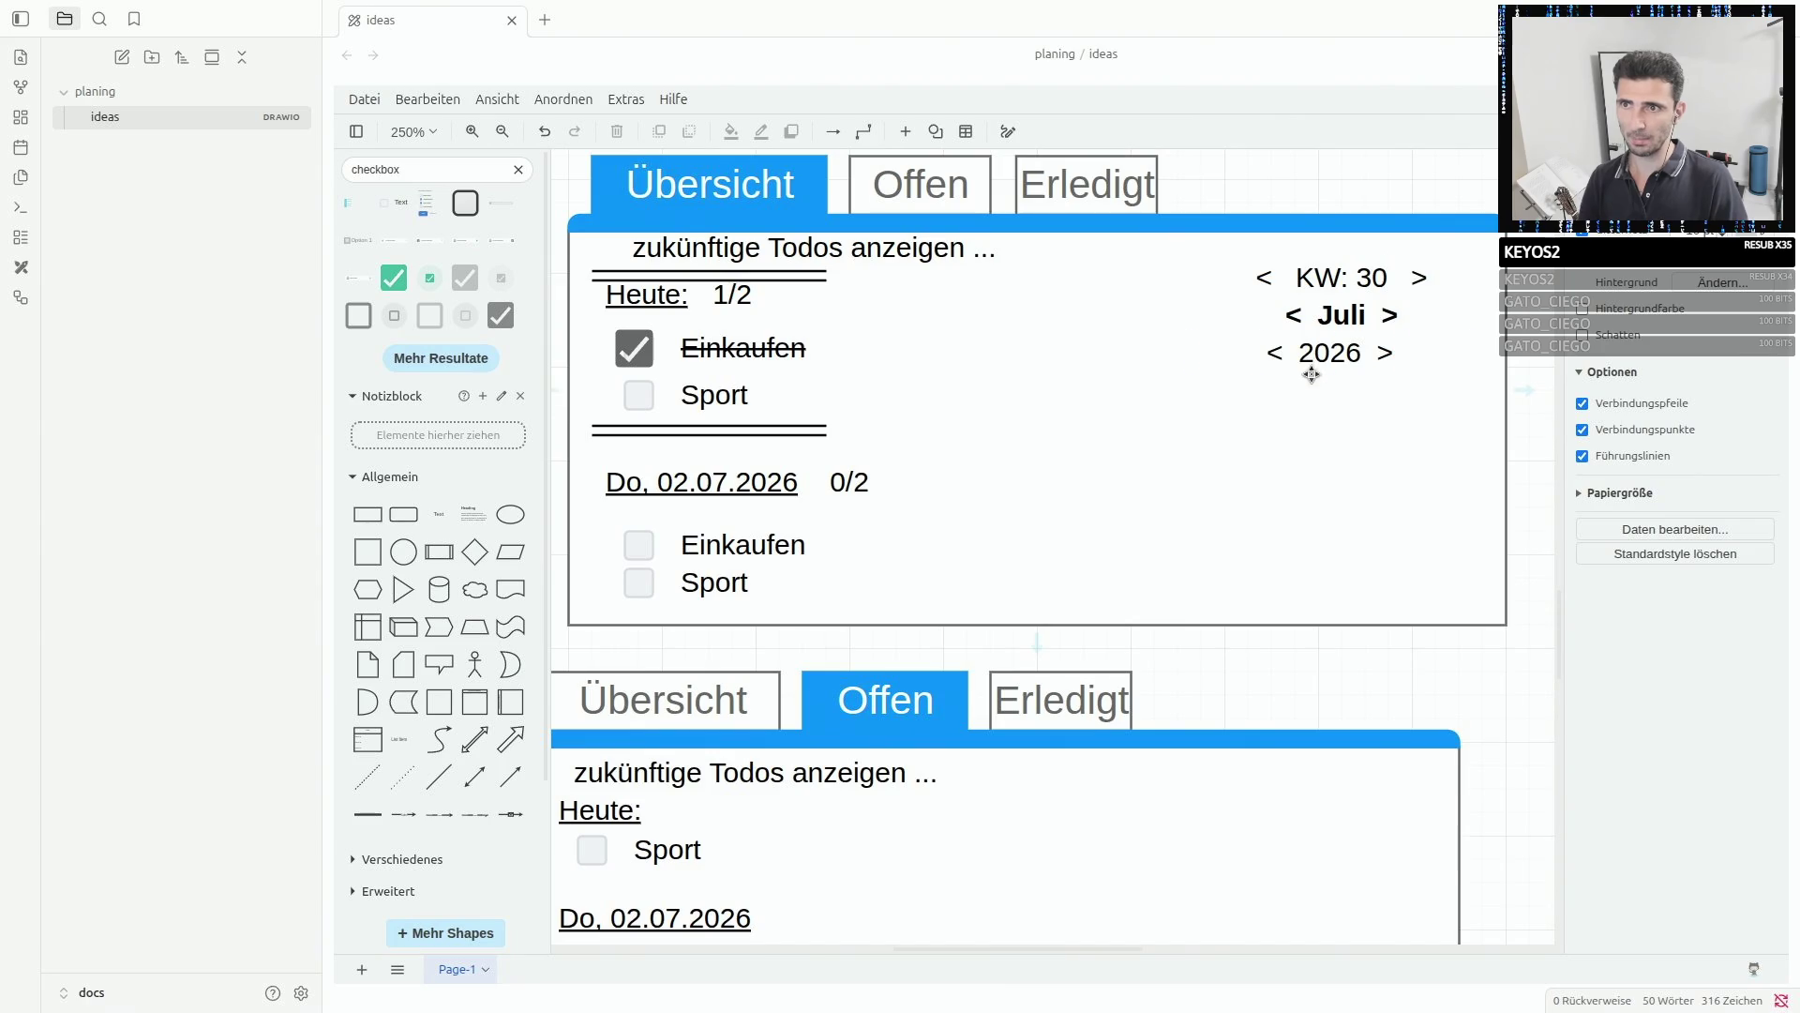
drag(1339, 275, 1343, 274)
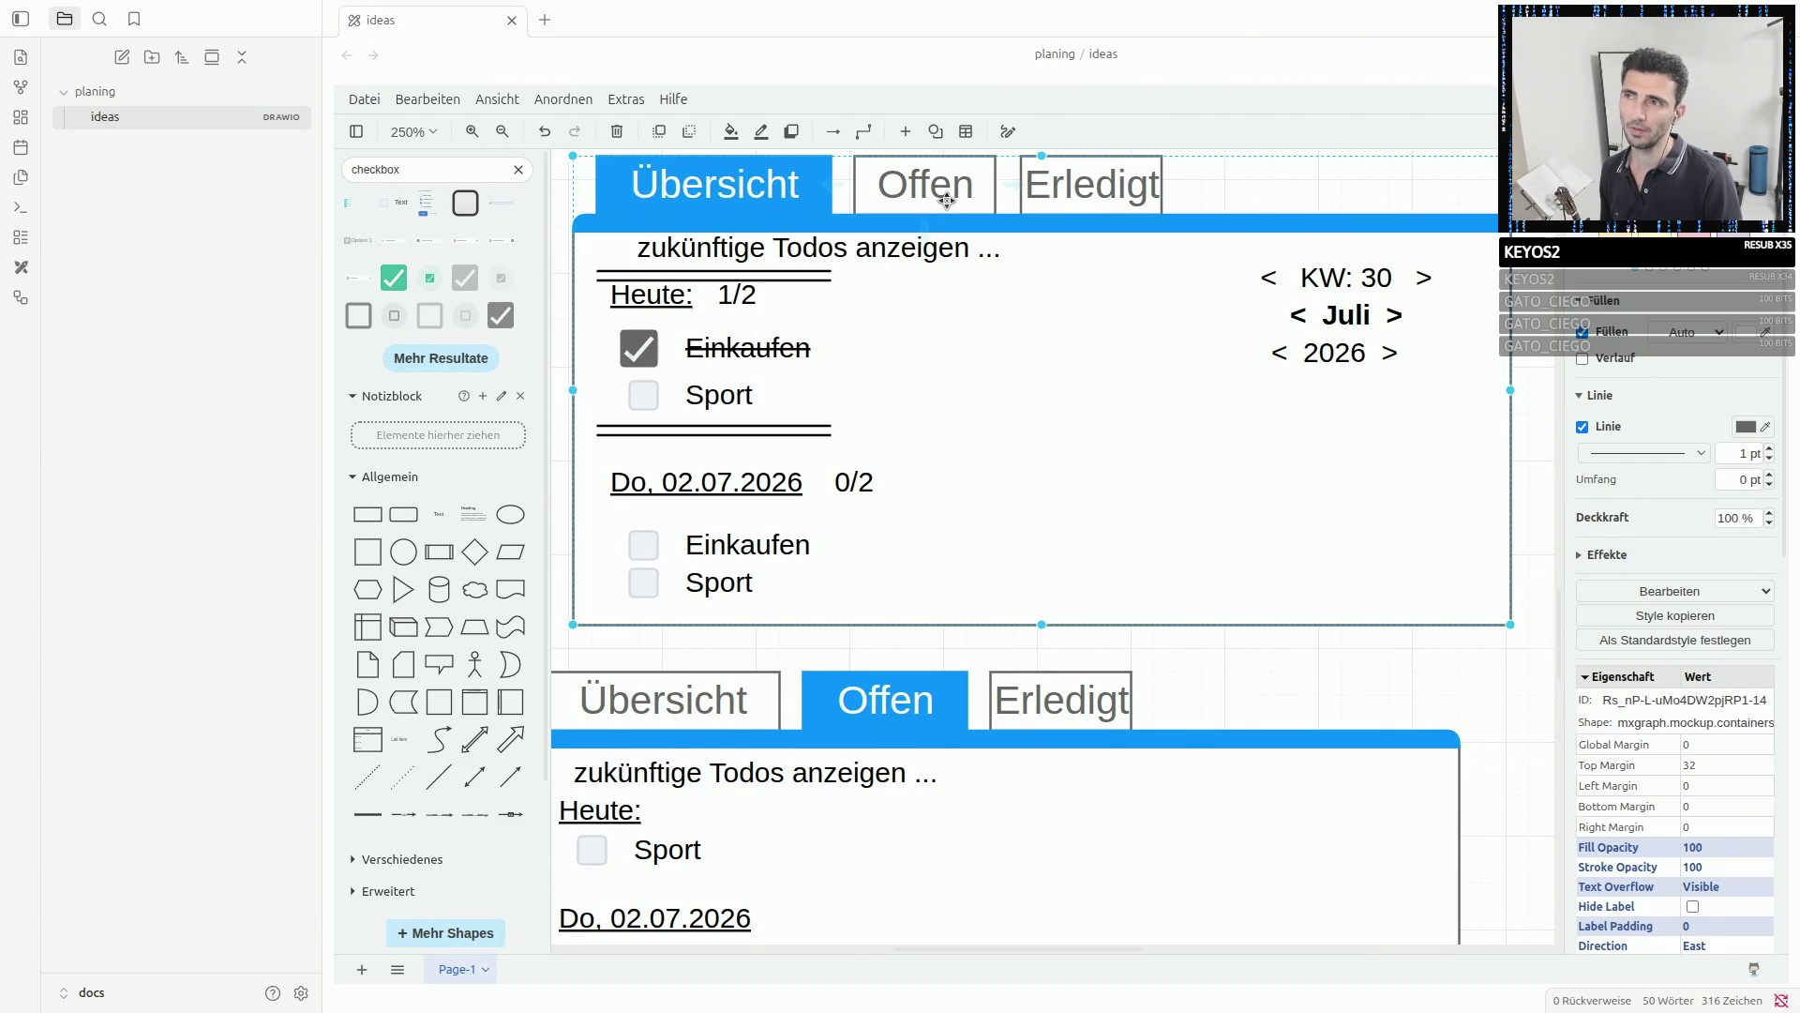
click(1059, 174)
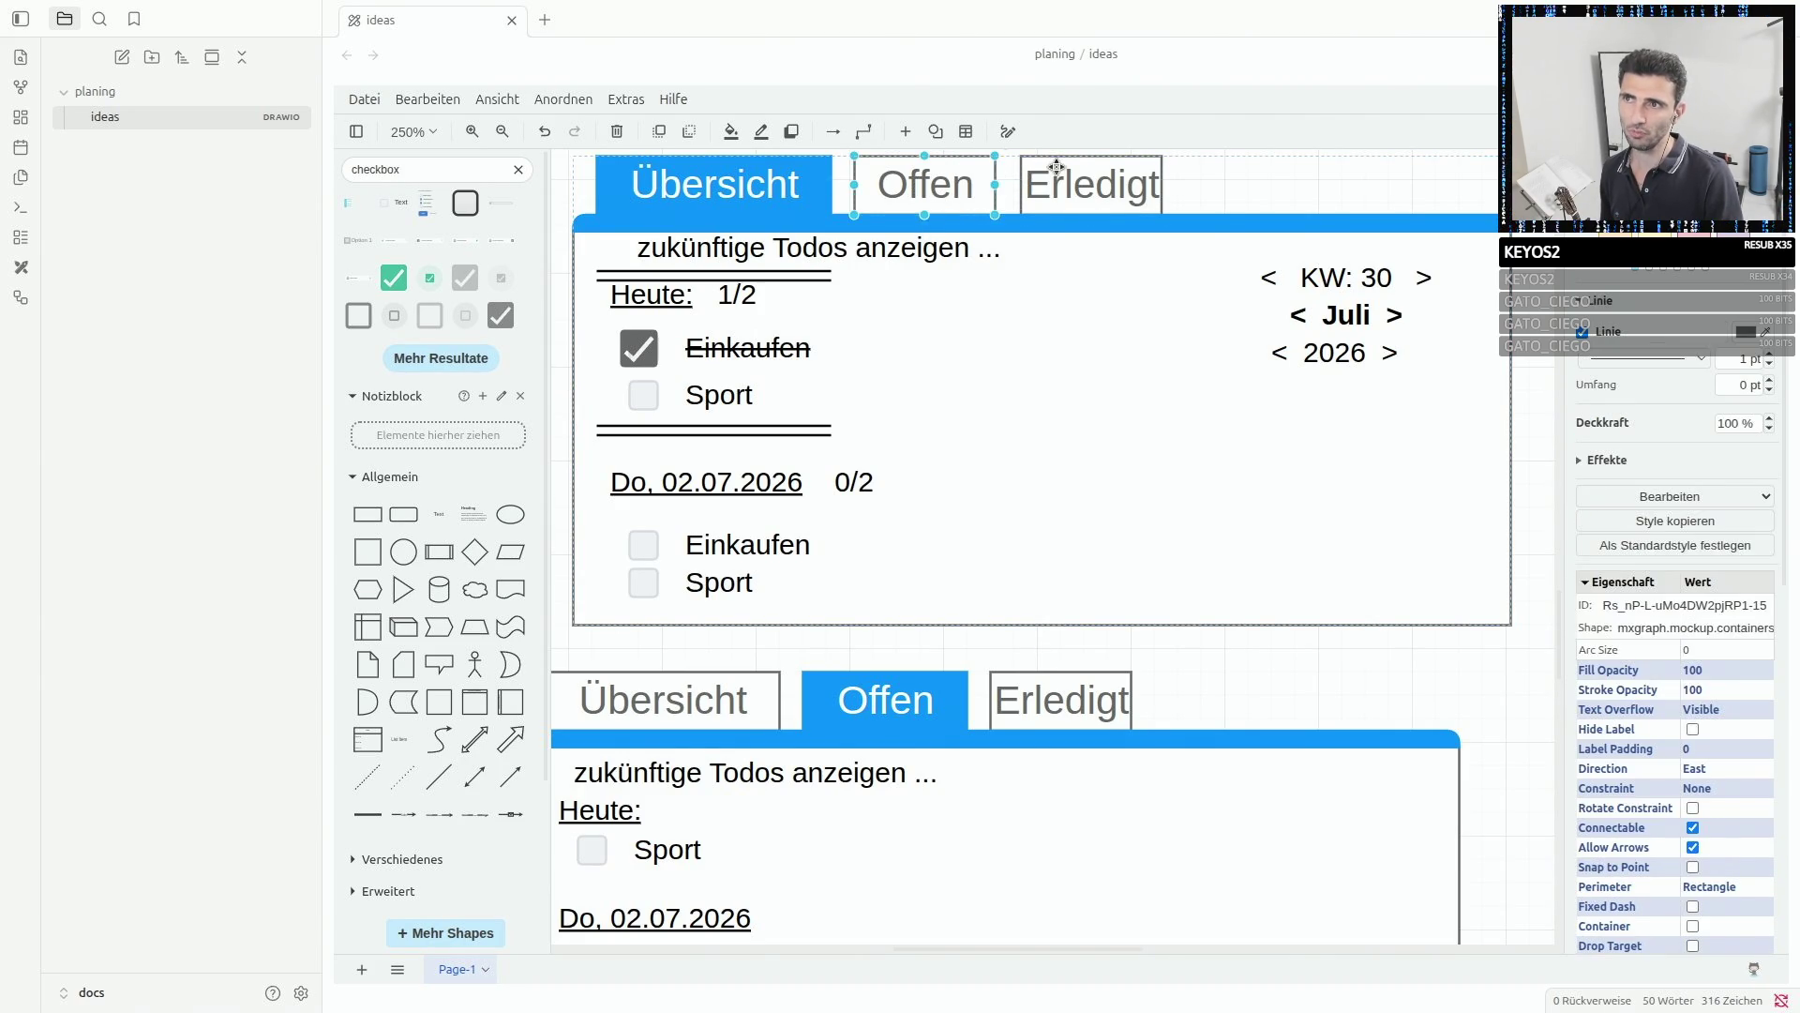
scroll(1067, 624, down, 3)
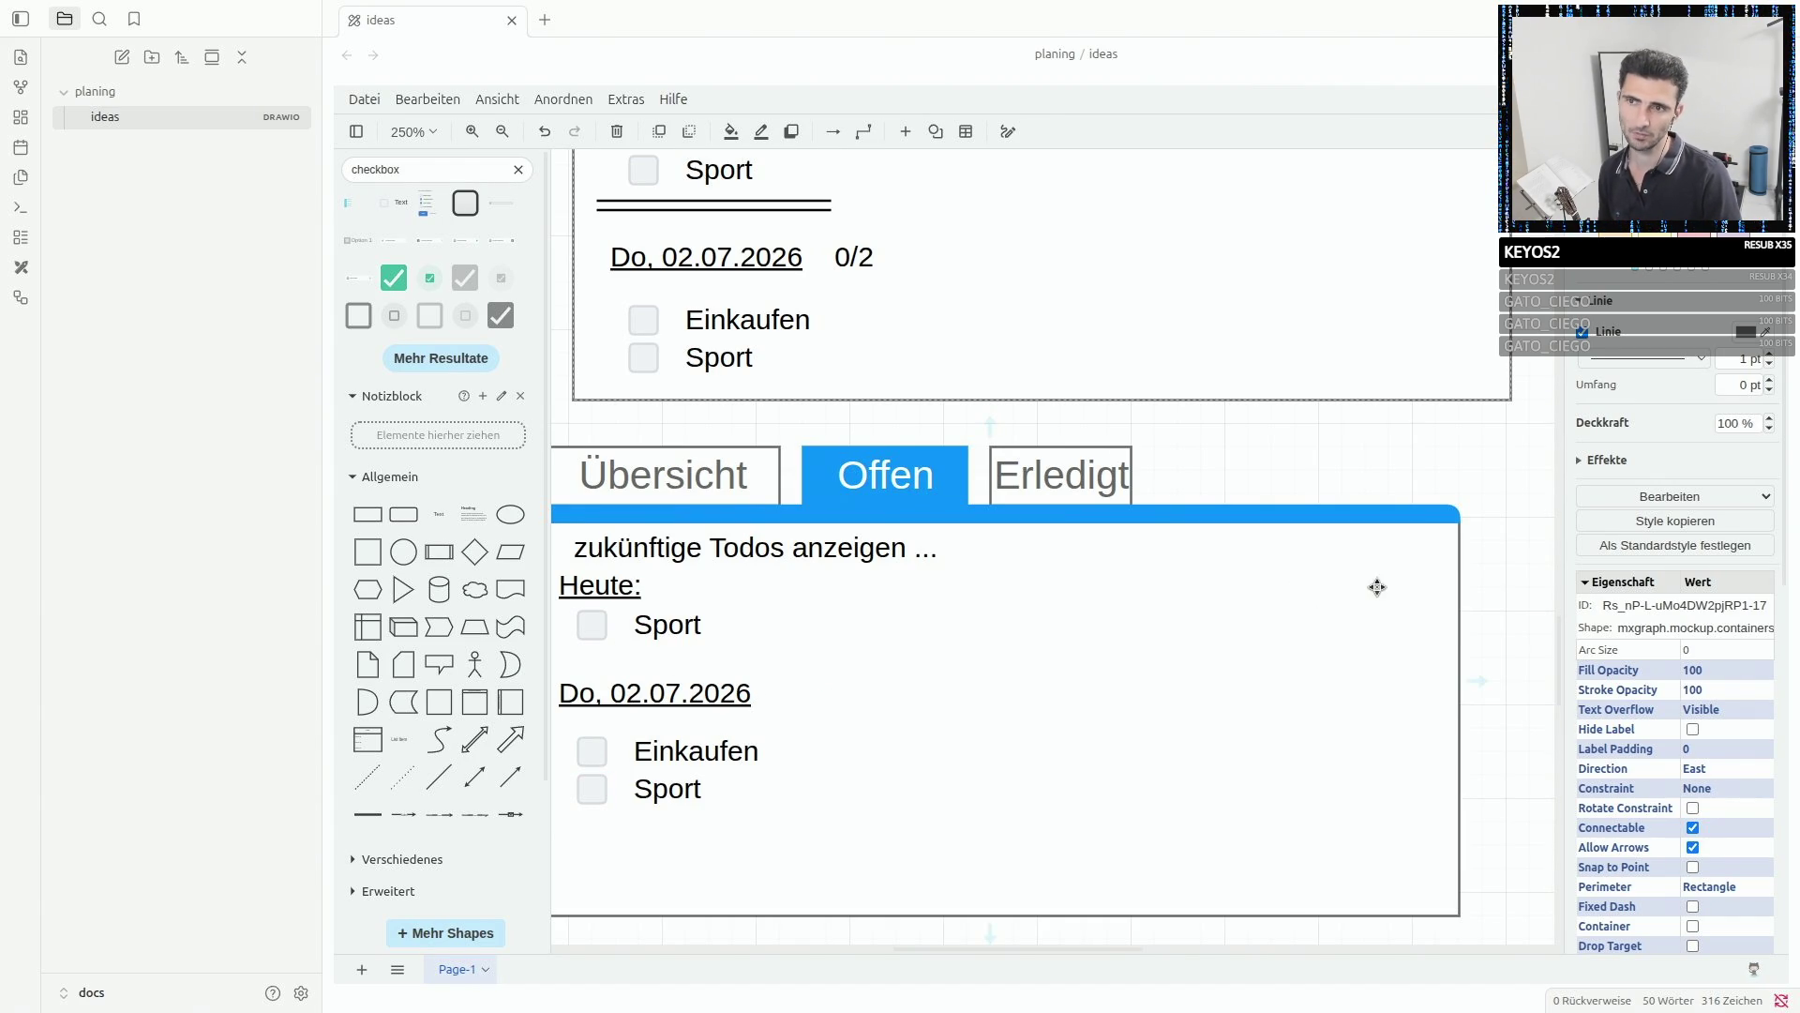
scroll(1376, 587, up, 3)
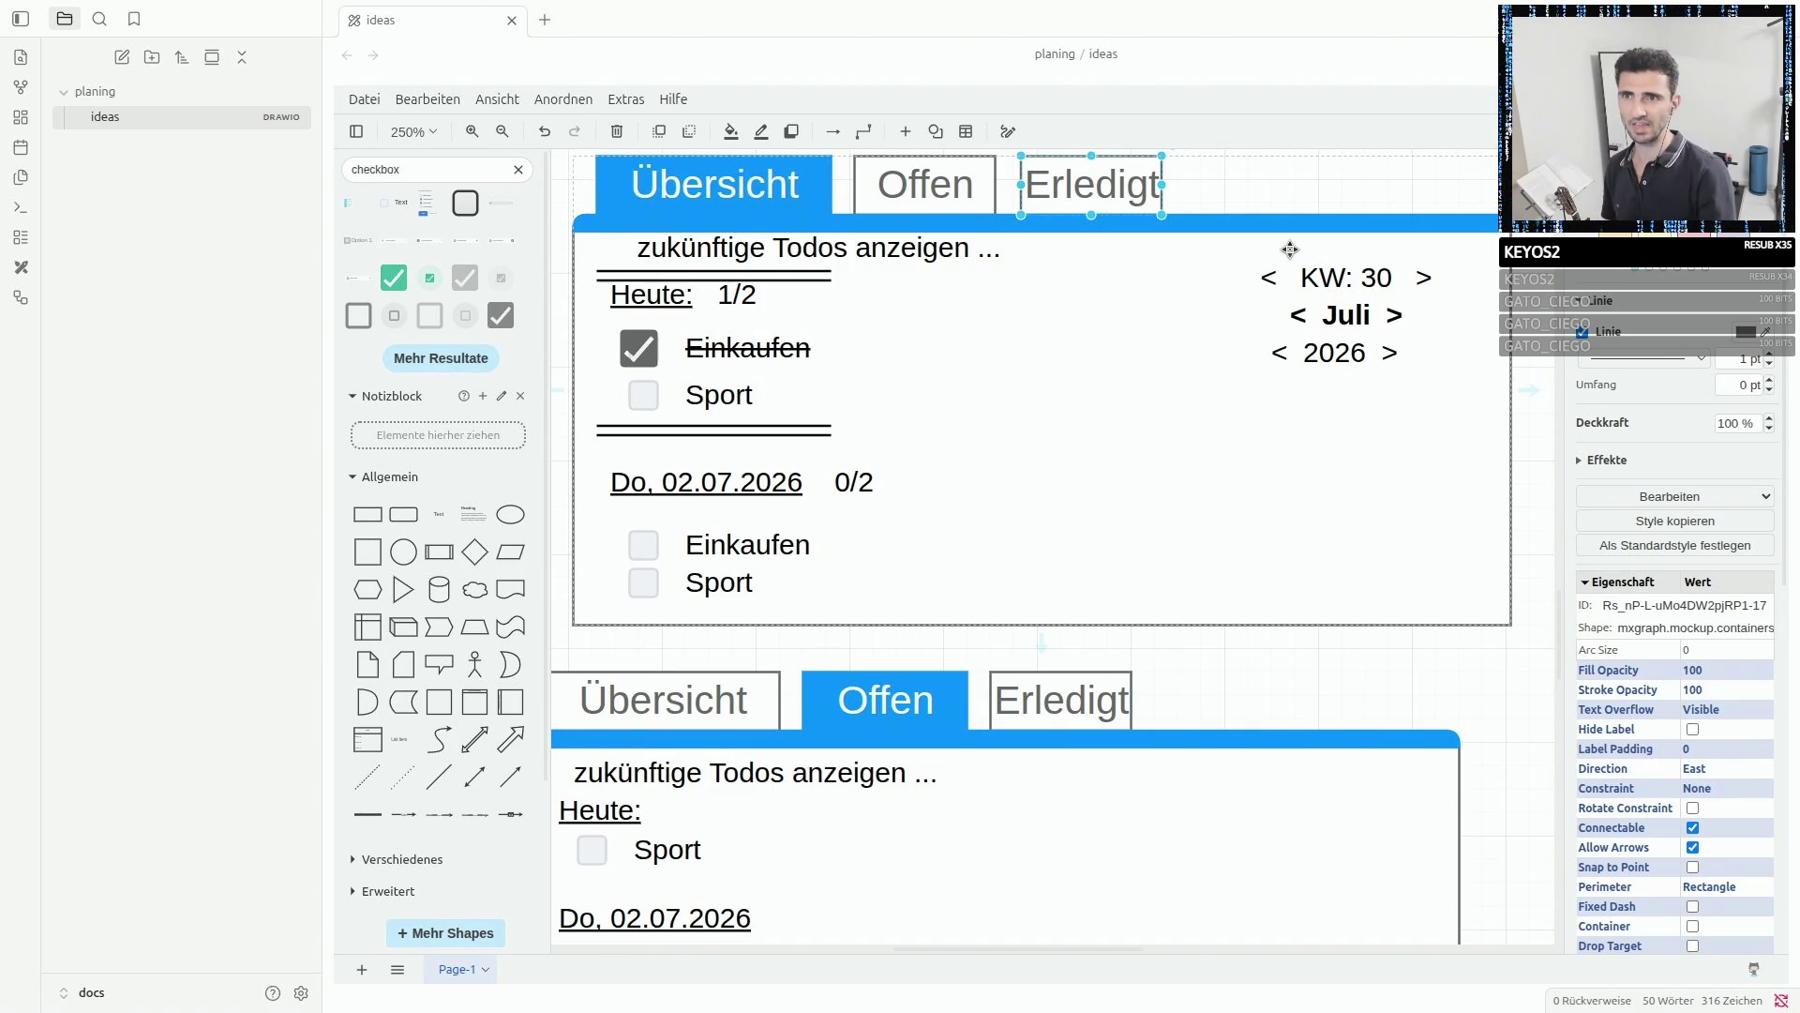
click(1339, 302)
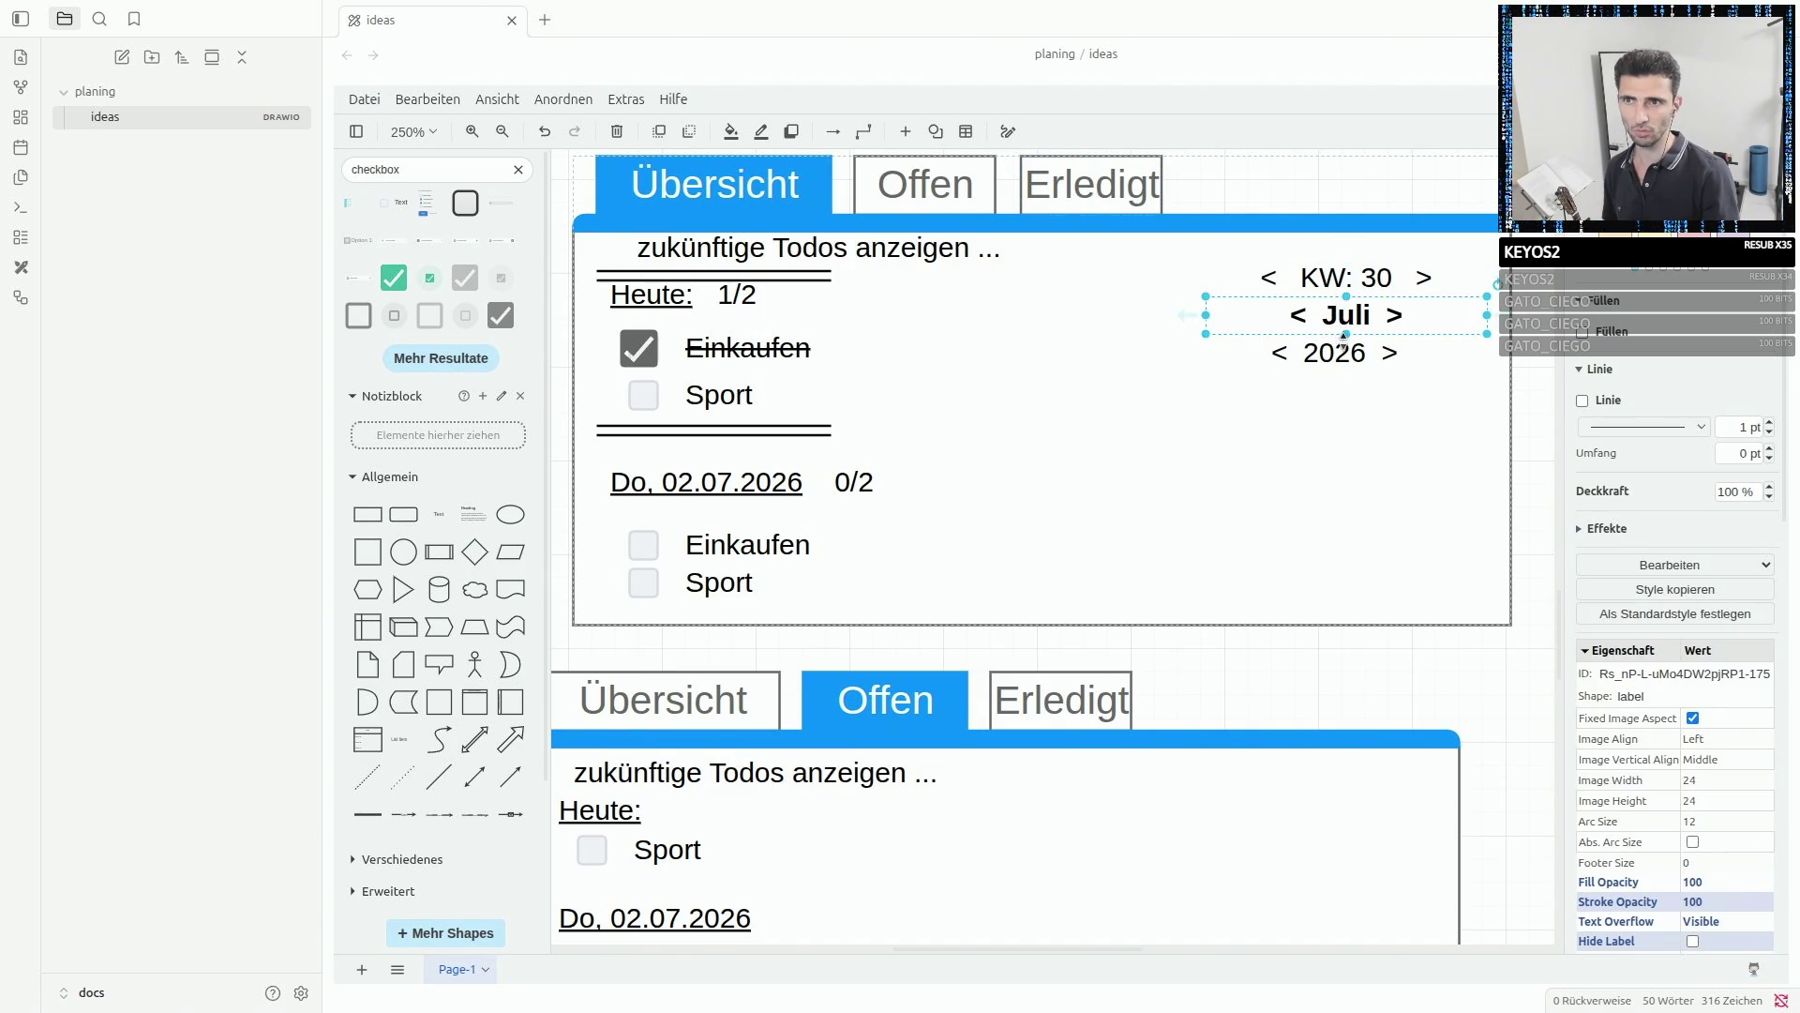
click(1330, 355)
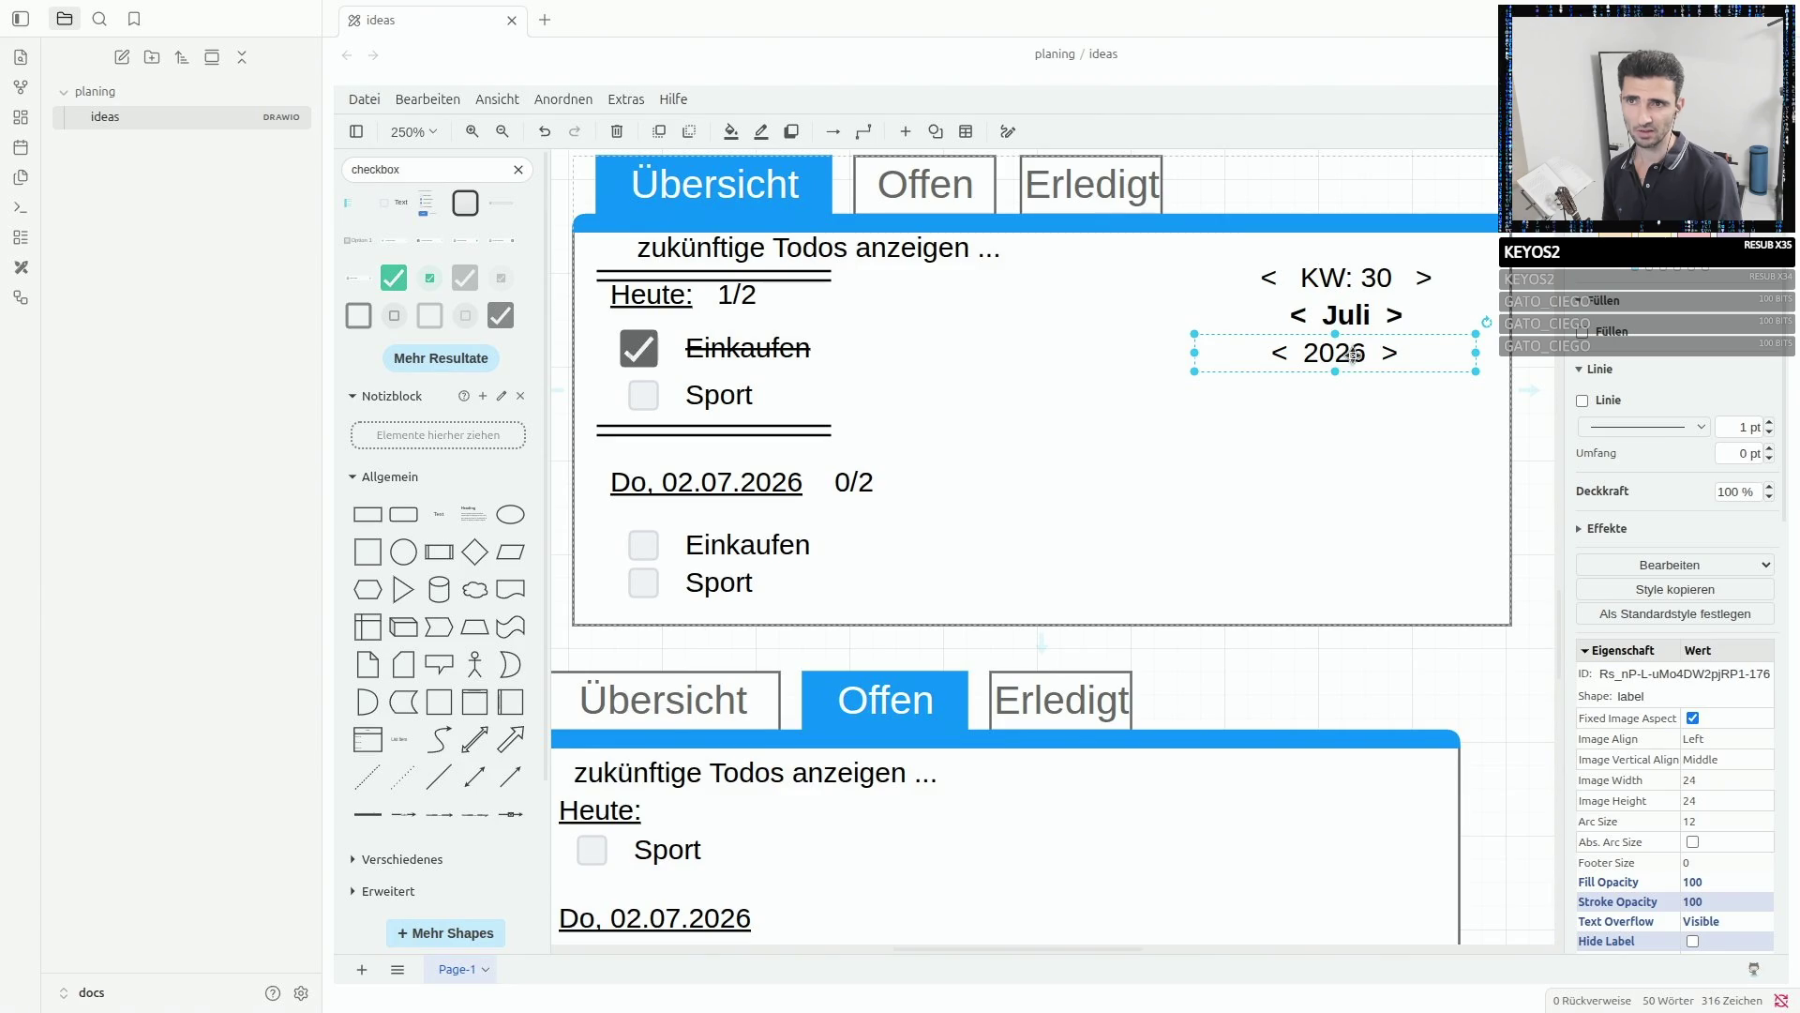
click(1335, 322)
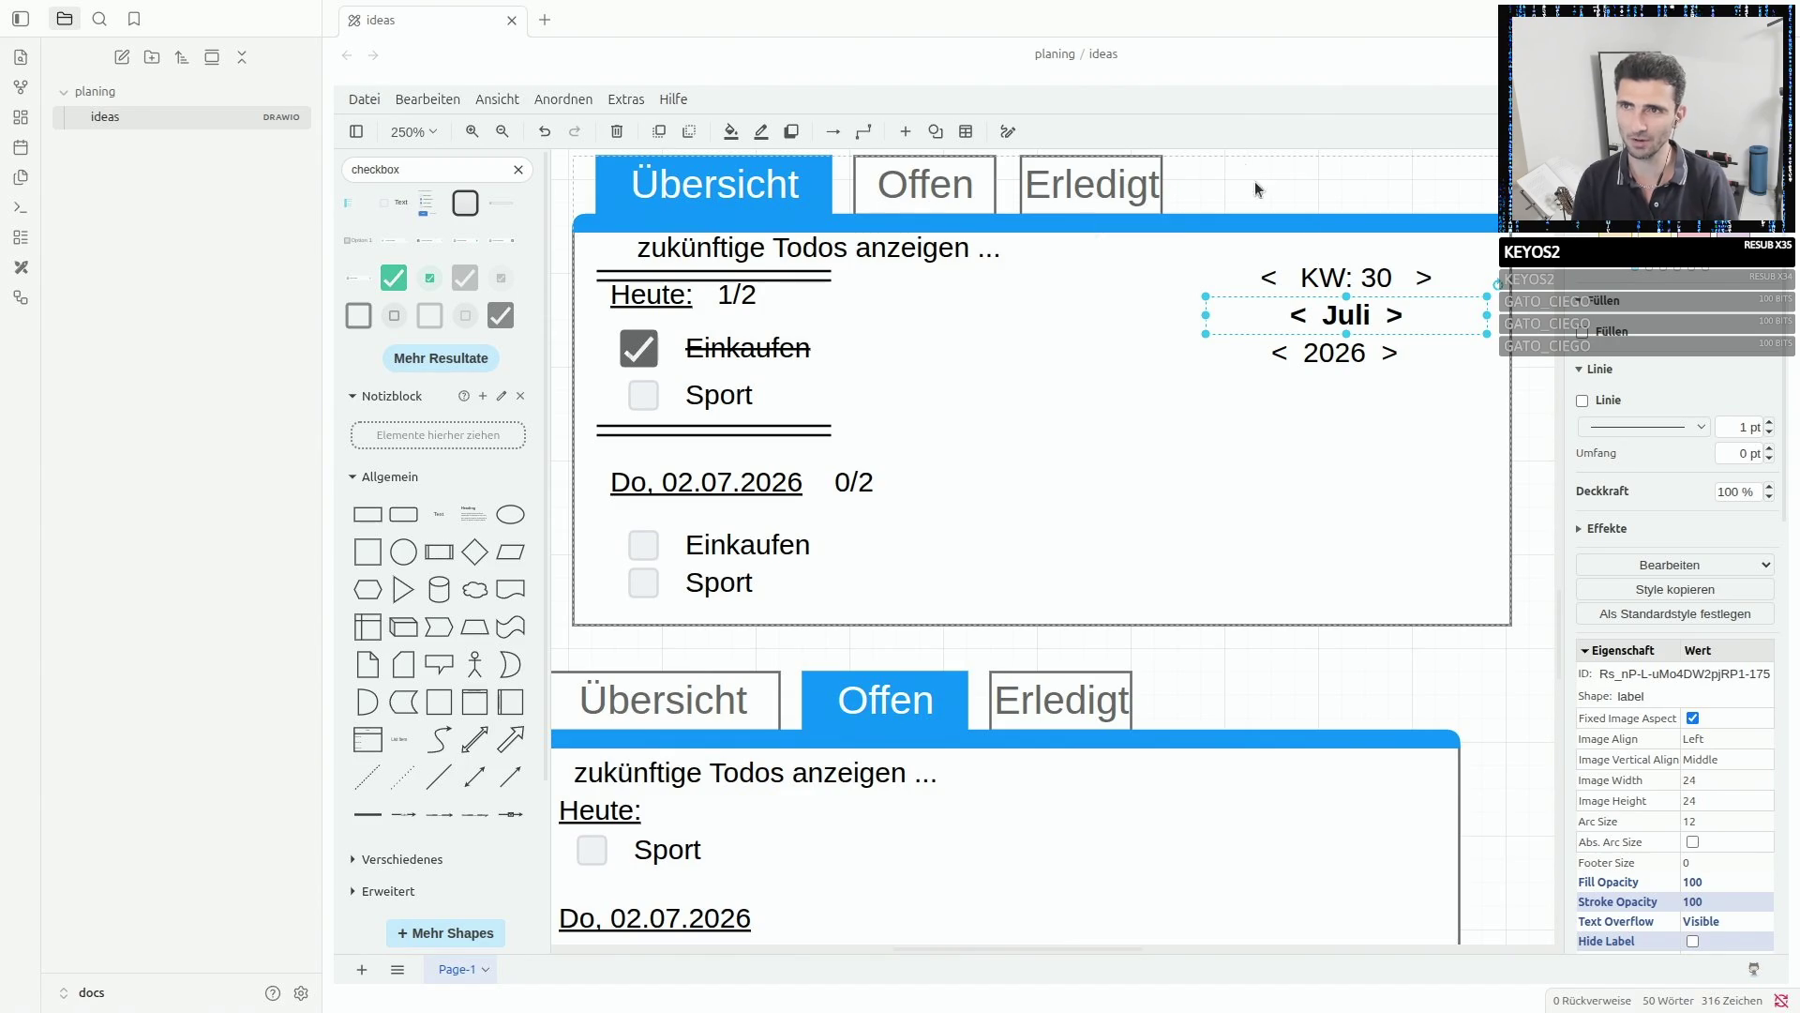
click(1346, 277)
click(1370, 315)
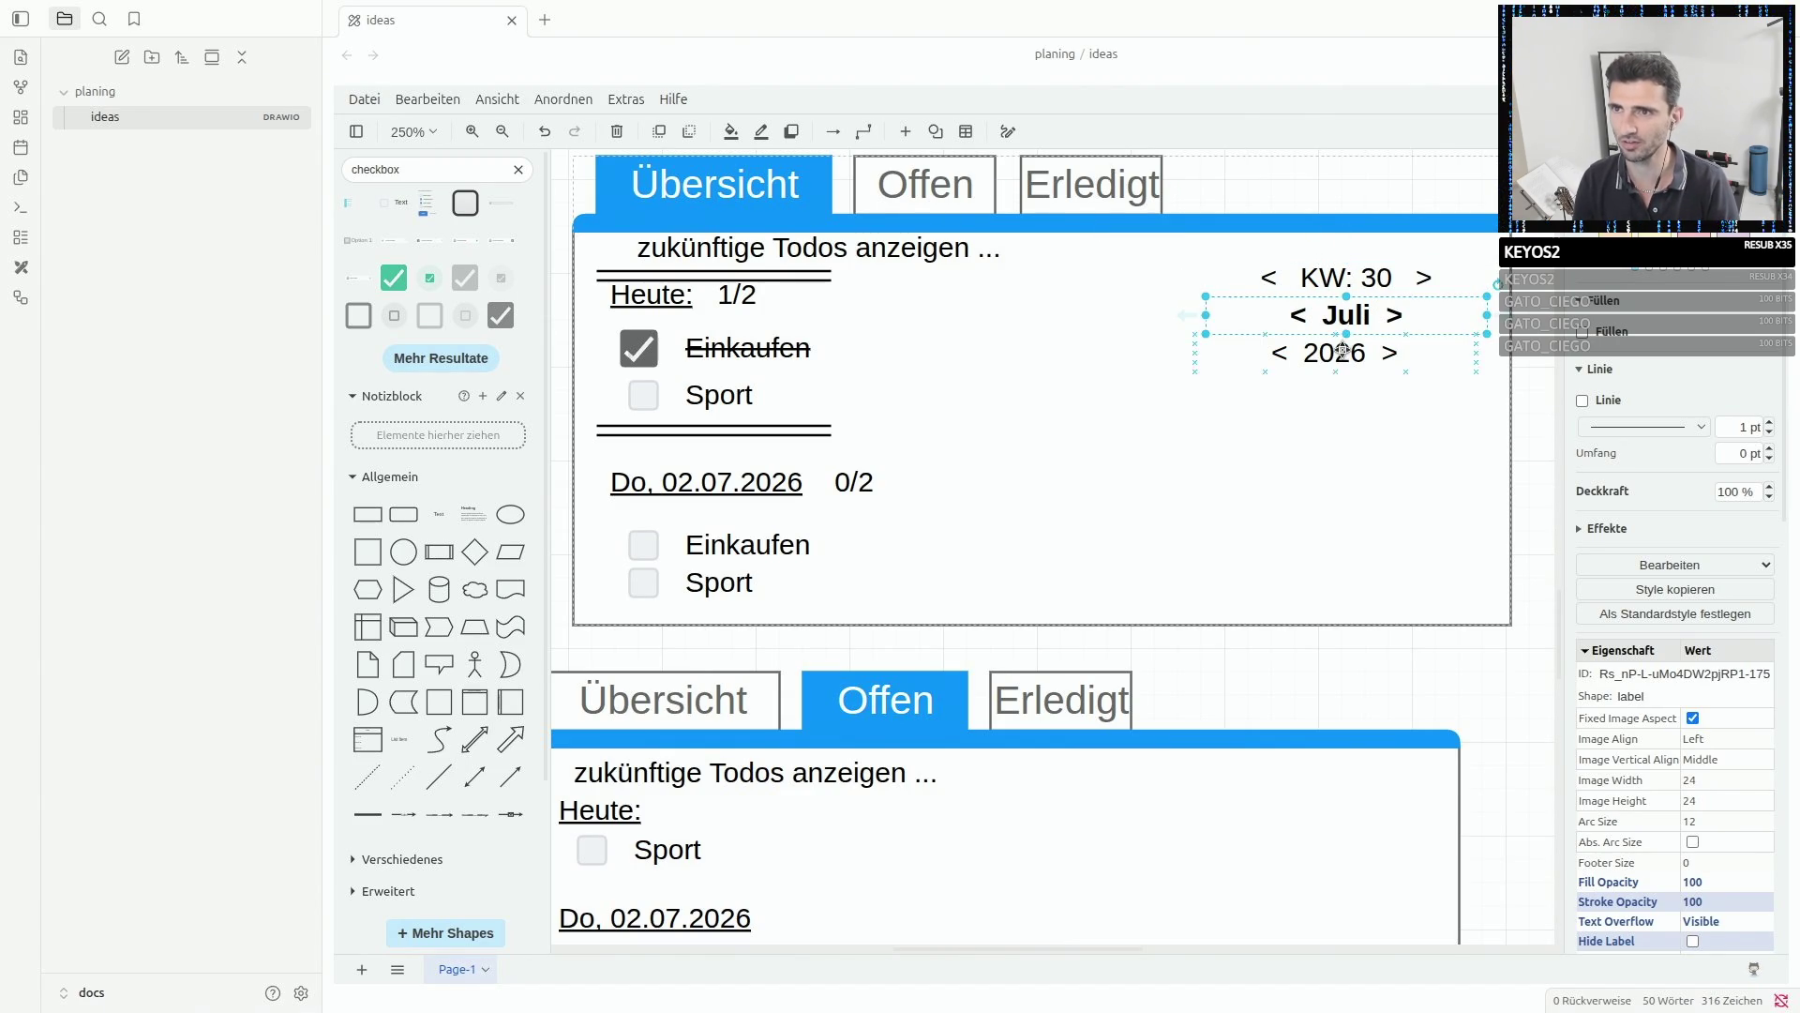
click(1342, 352)
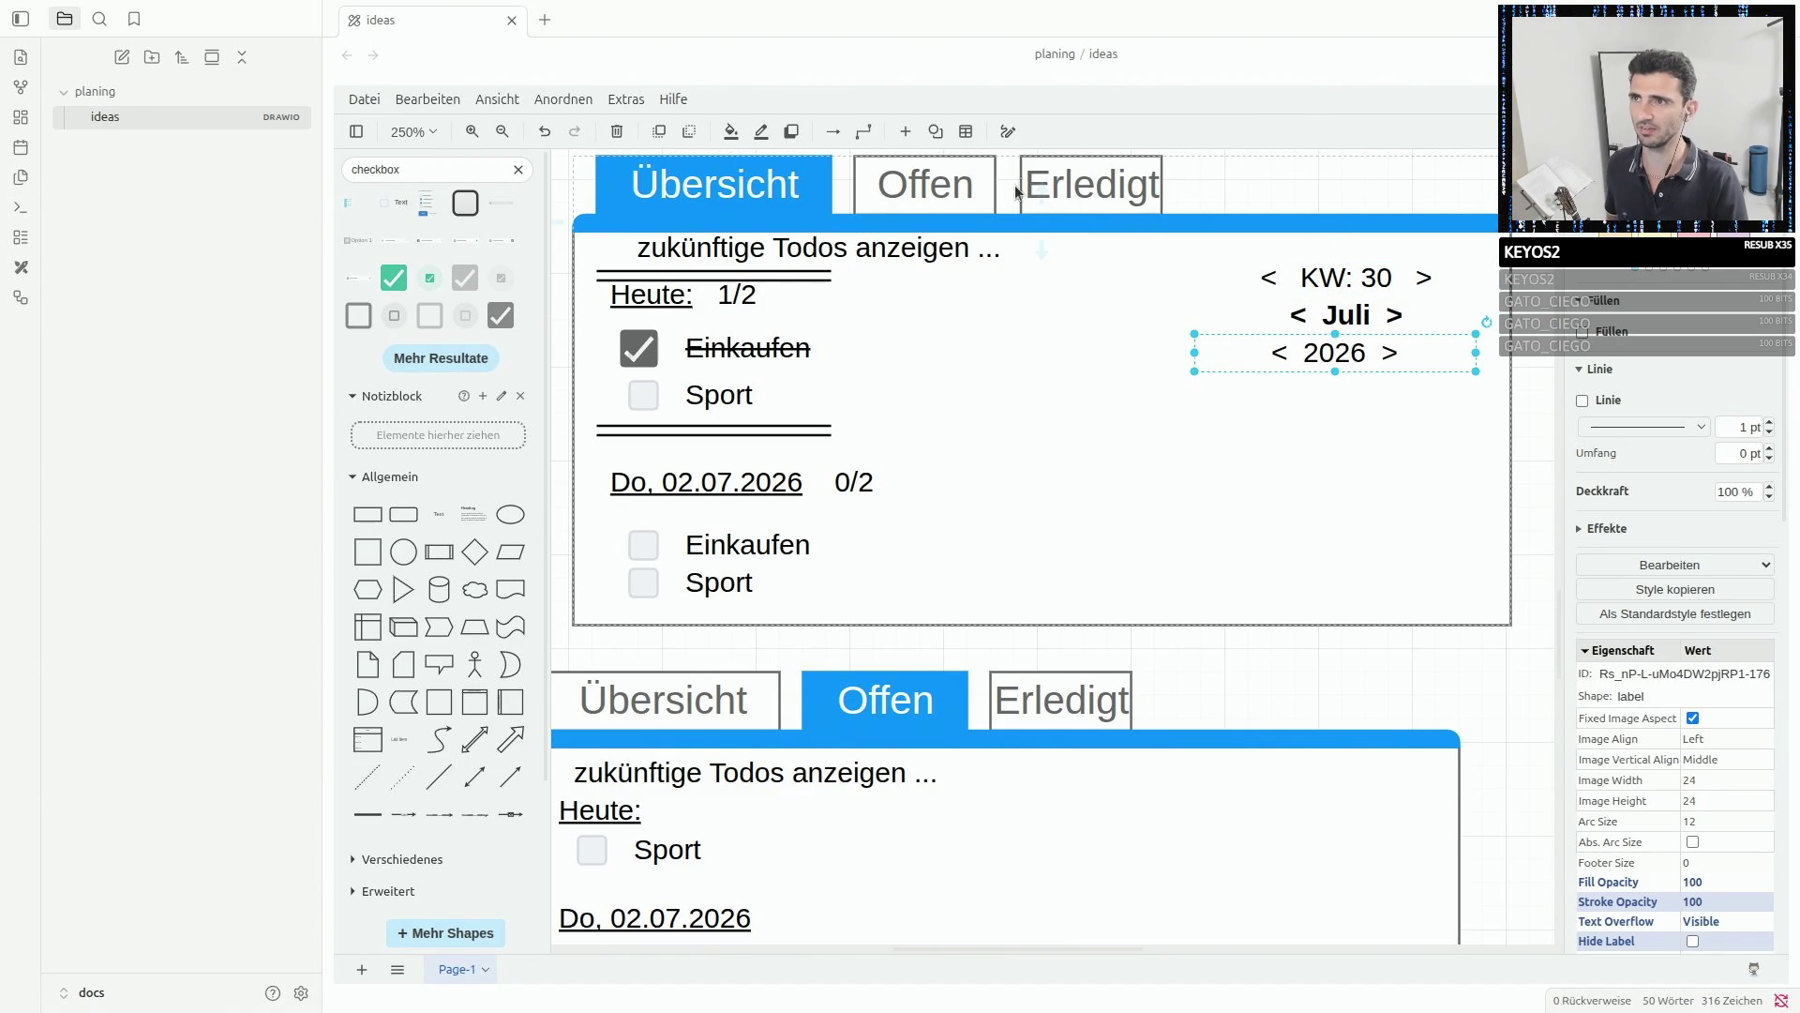
scroll(950, 694, down, 2)
scroll(950, 694, down, 2)
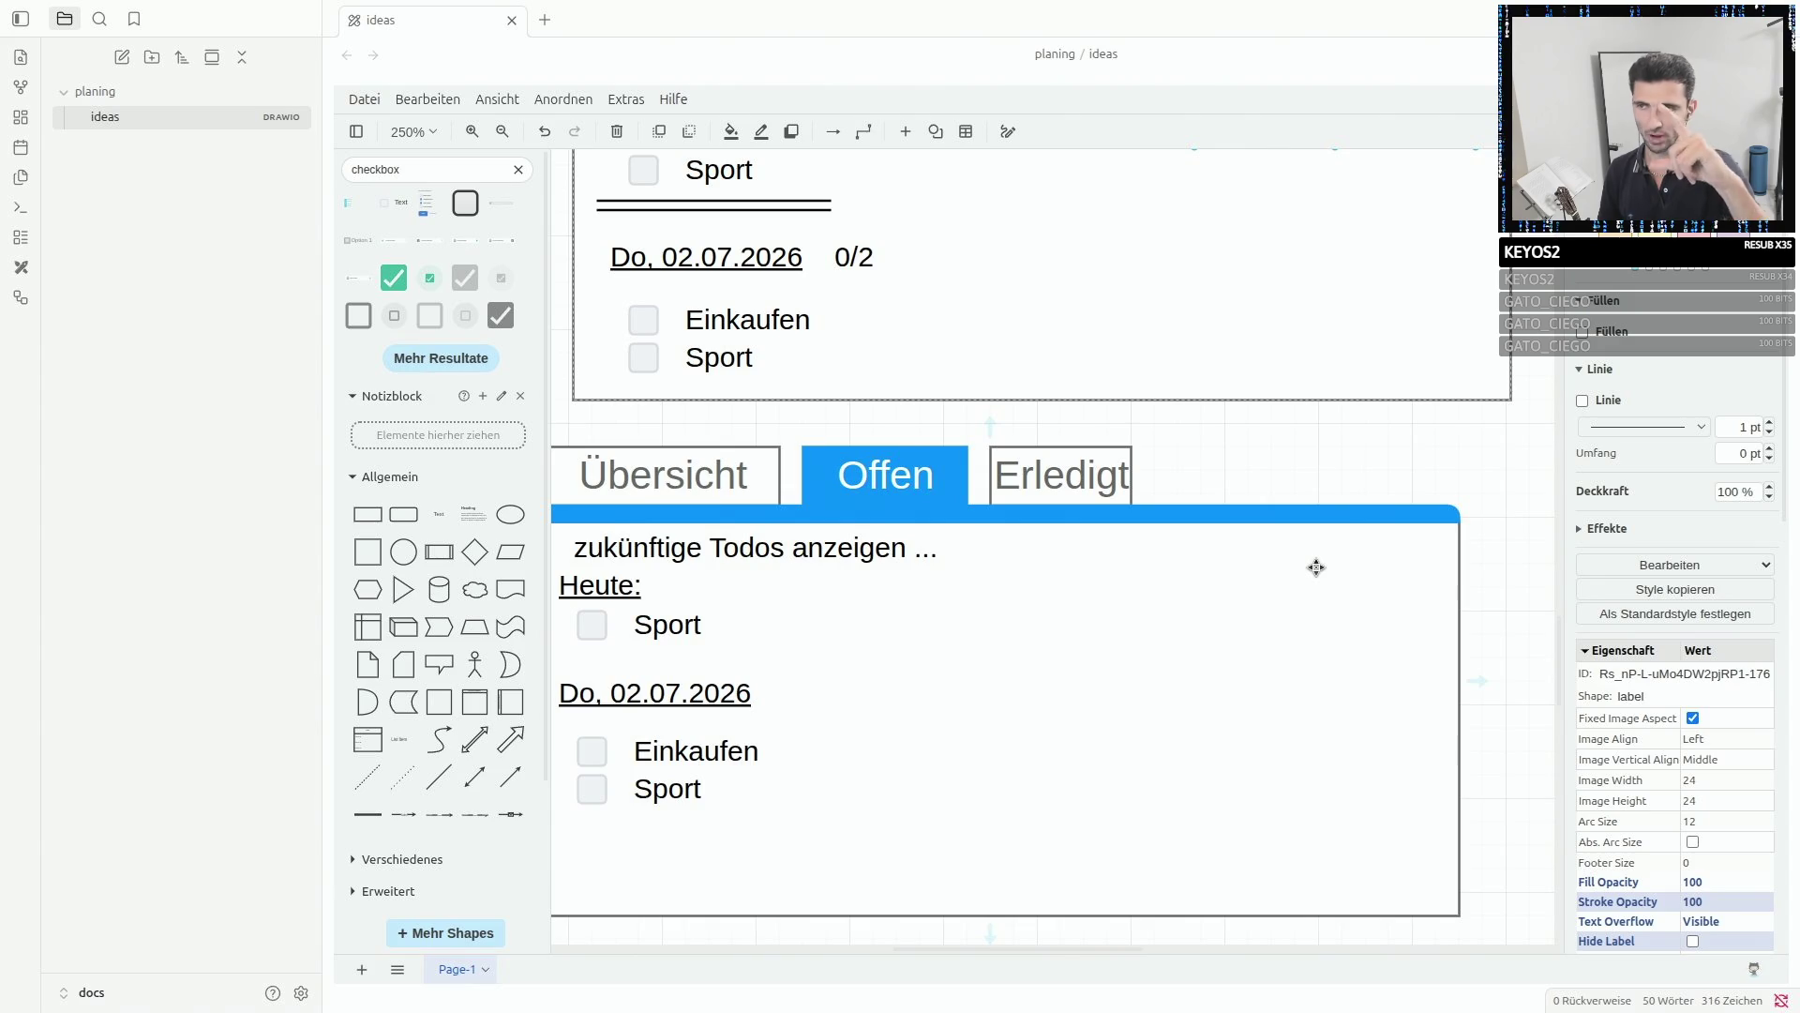
scroll(1317, 568, up, 4)
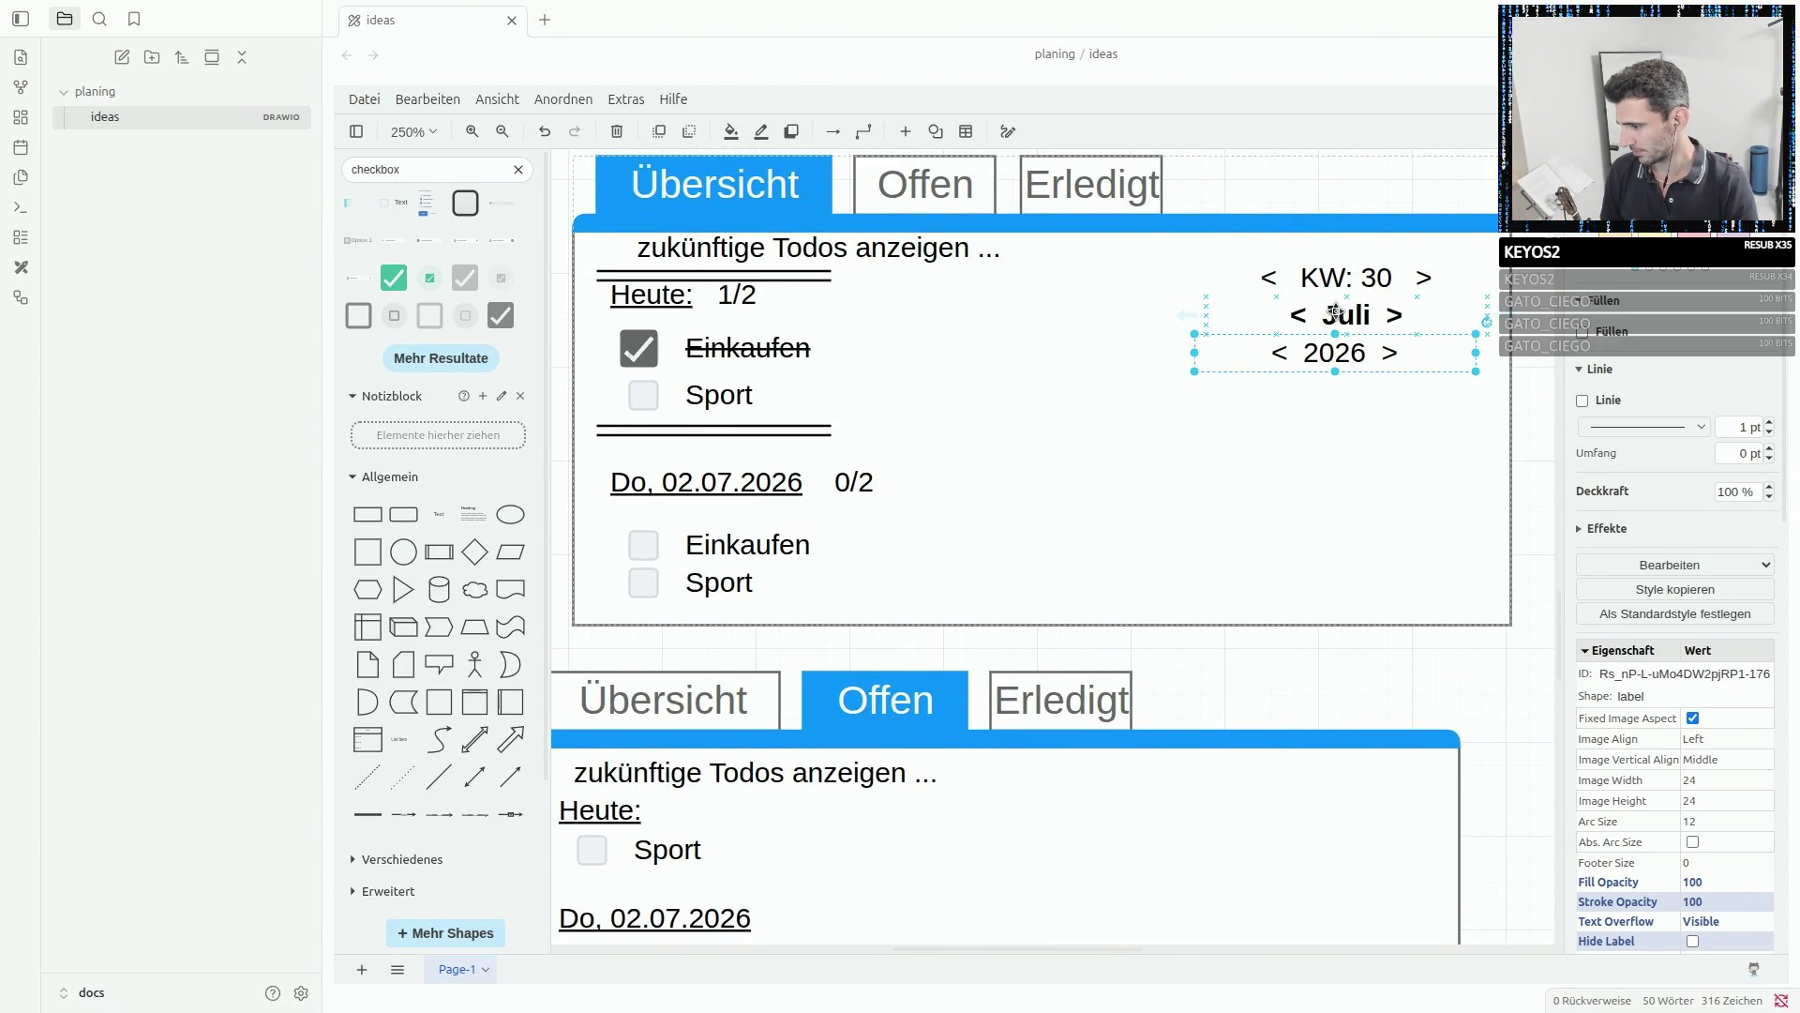
scroll(1335, 309, up, 8)
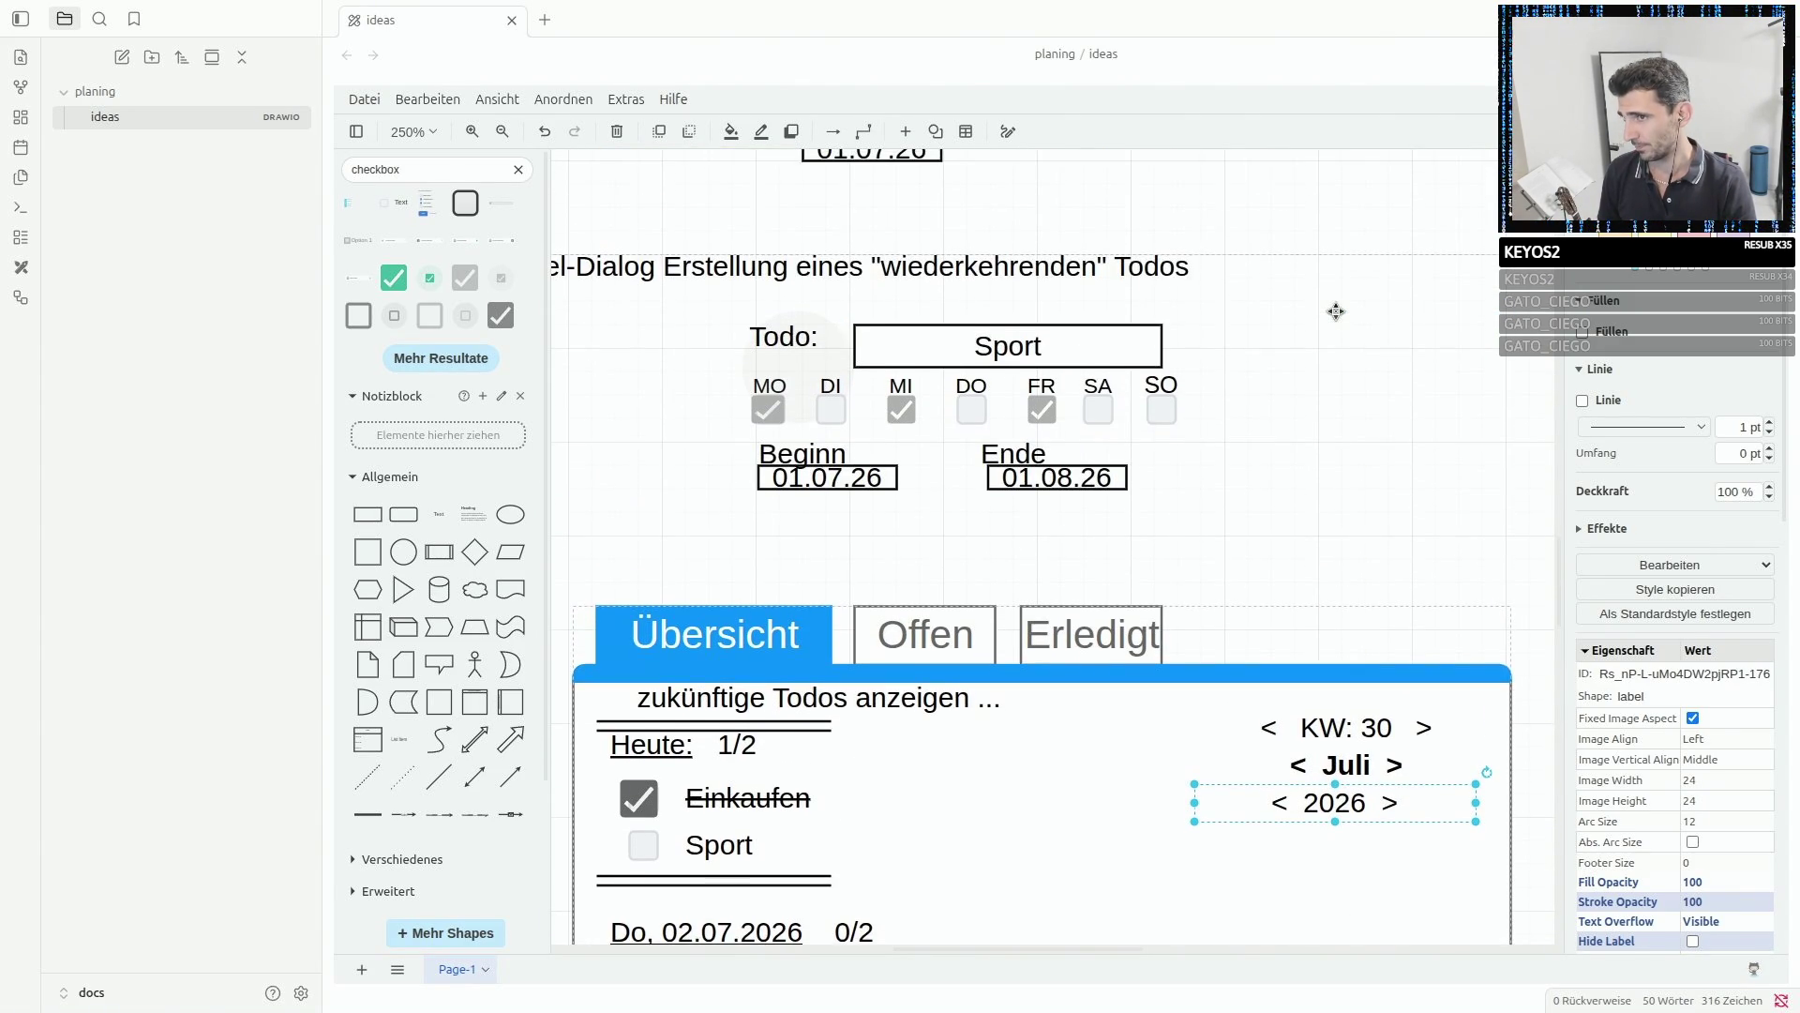
scroll(1079, 305, up, 4)
click(912, 303)
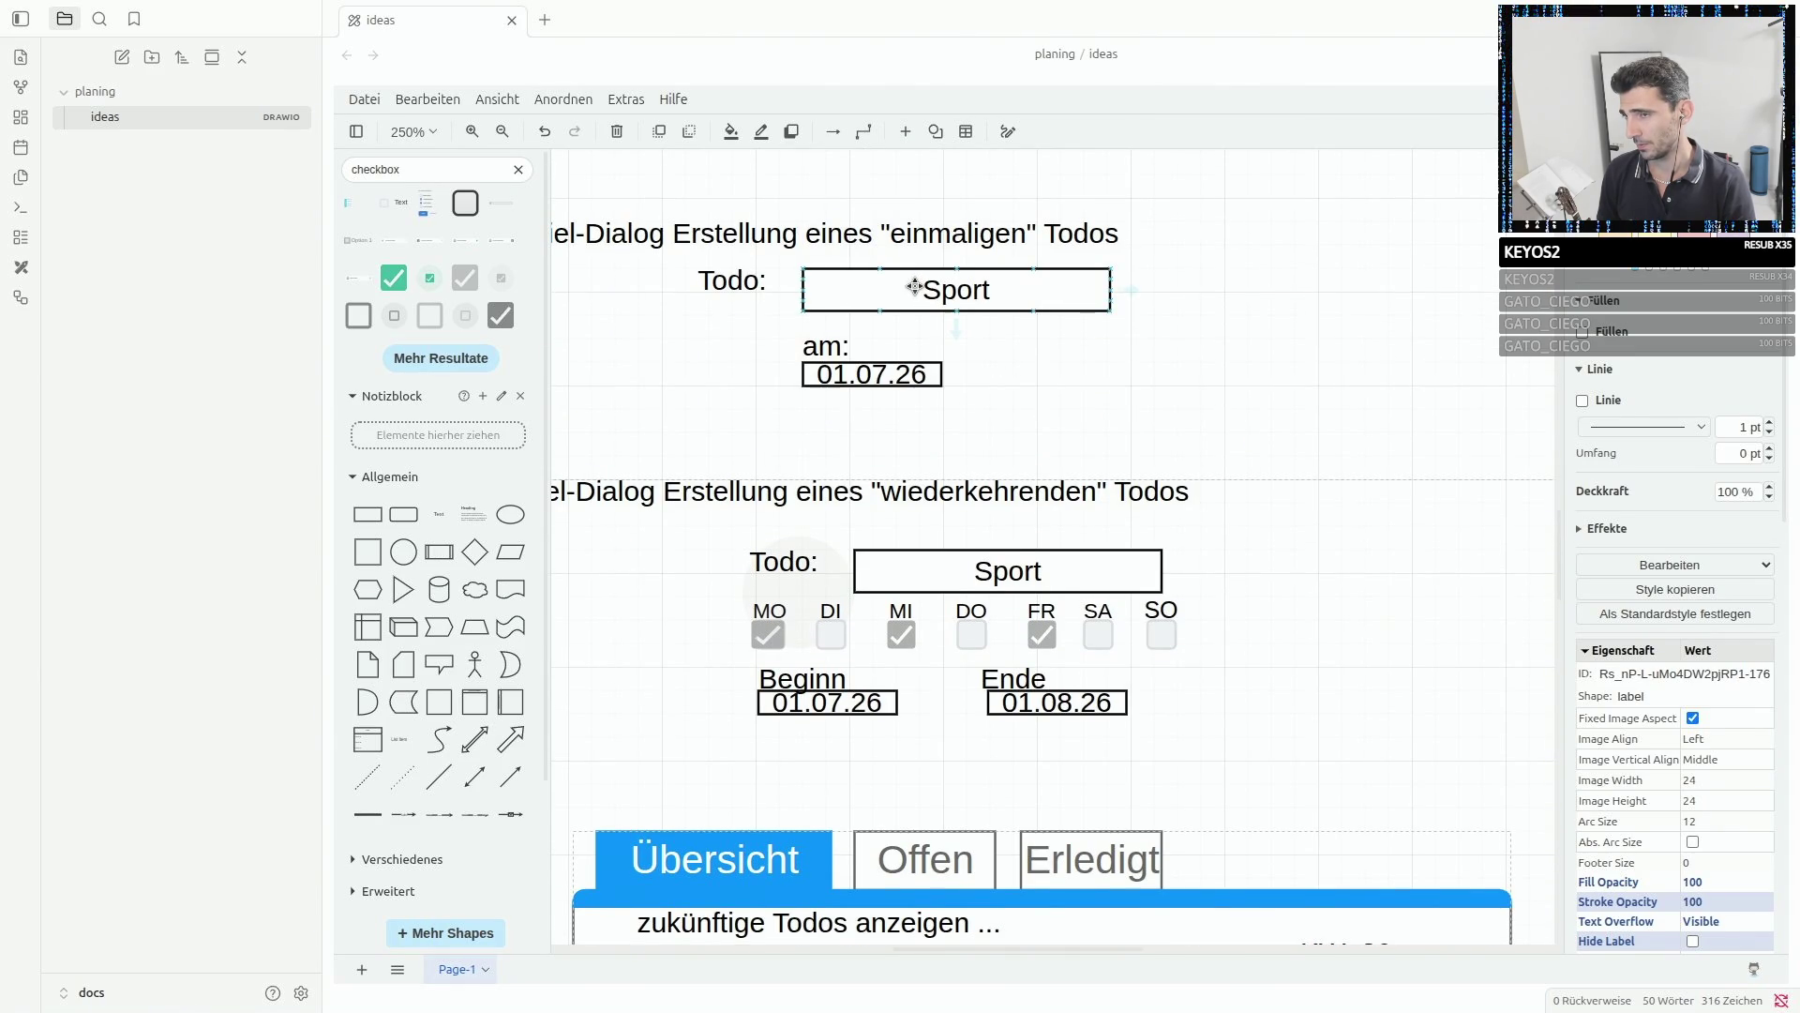
scroll(1089, 497, down, 4)
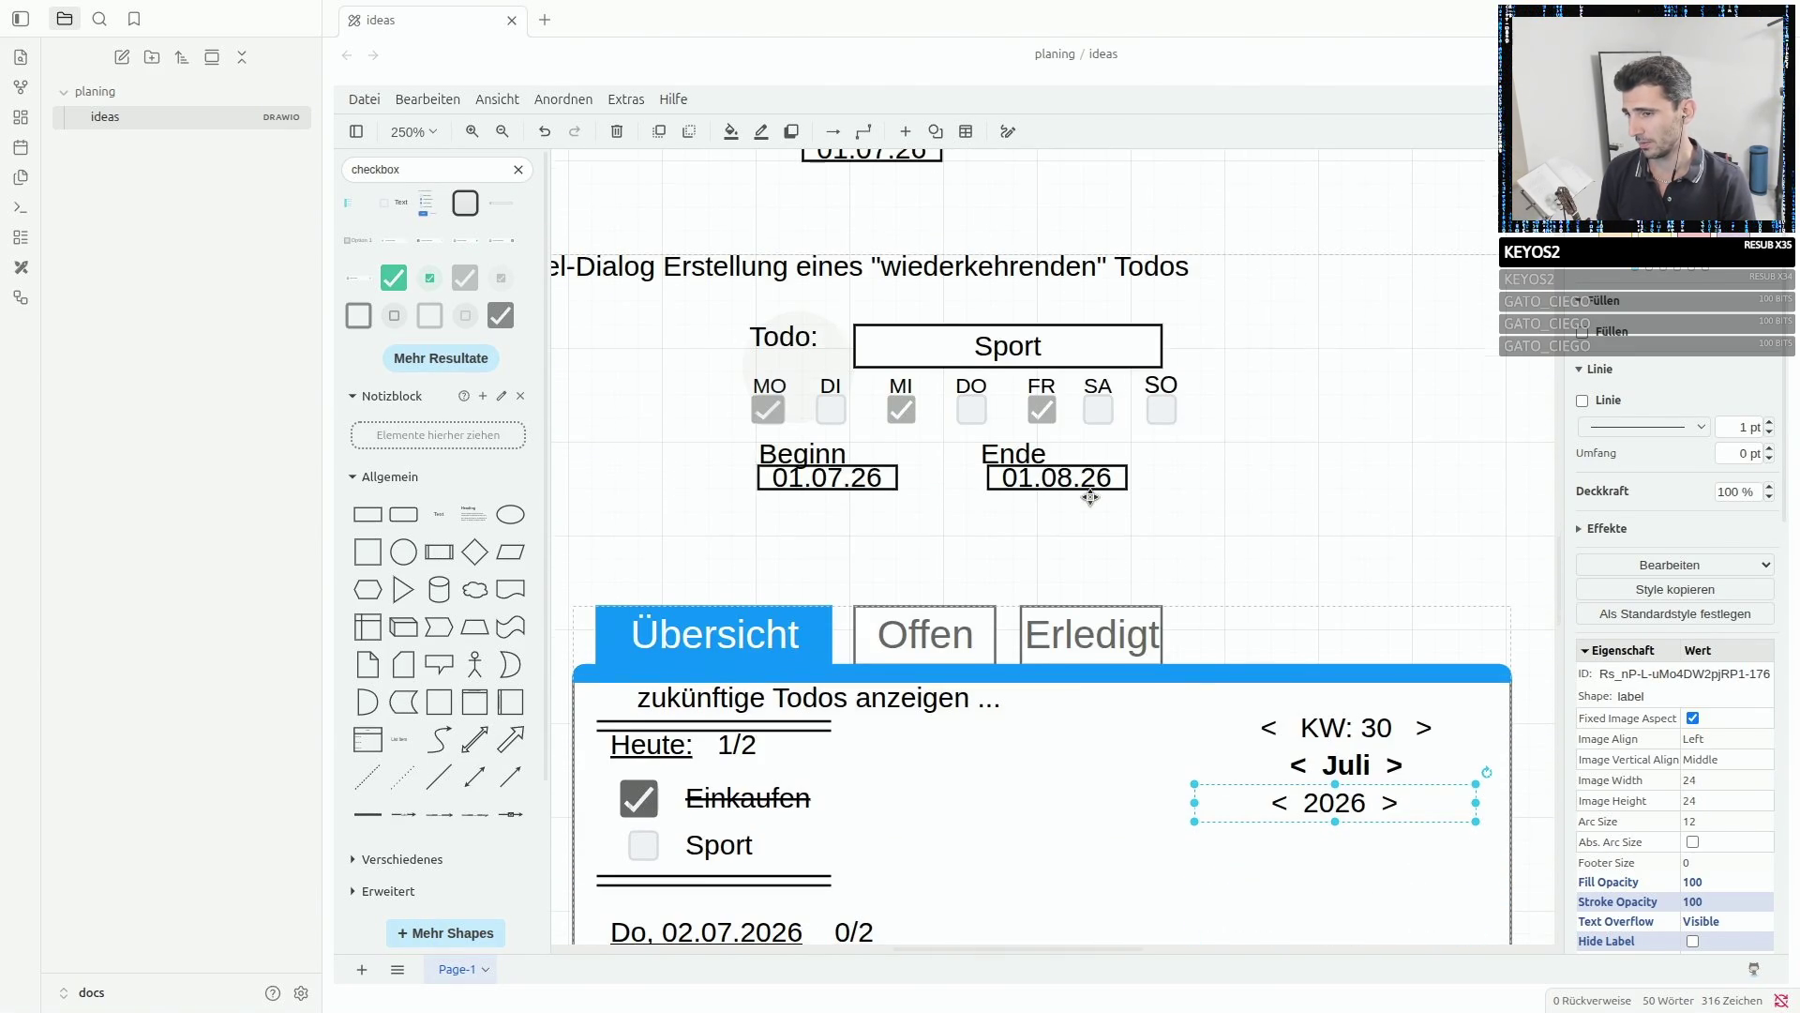
scroll(1089, 497, up, 4)
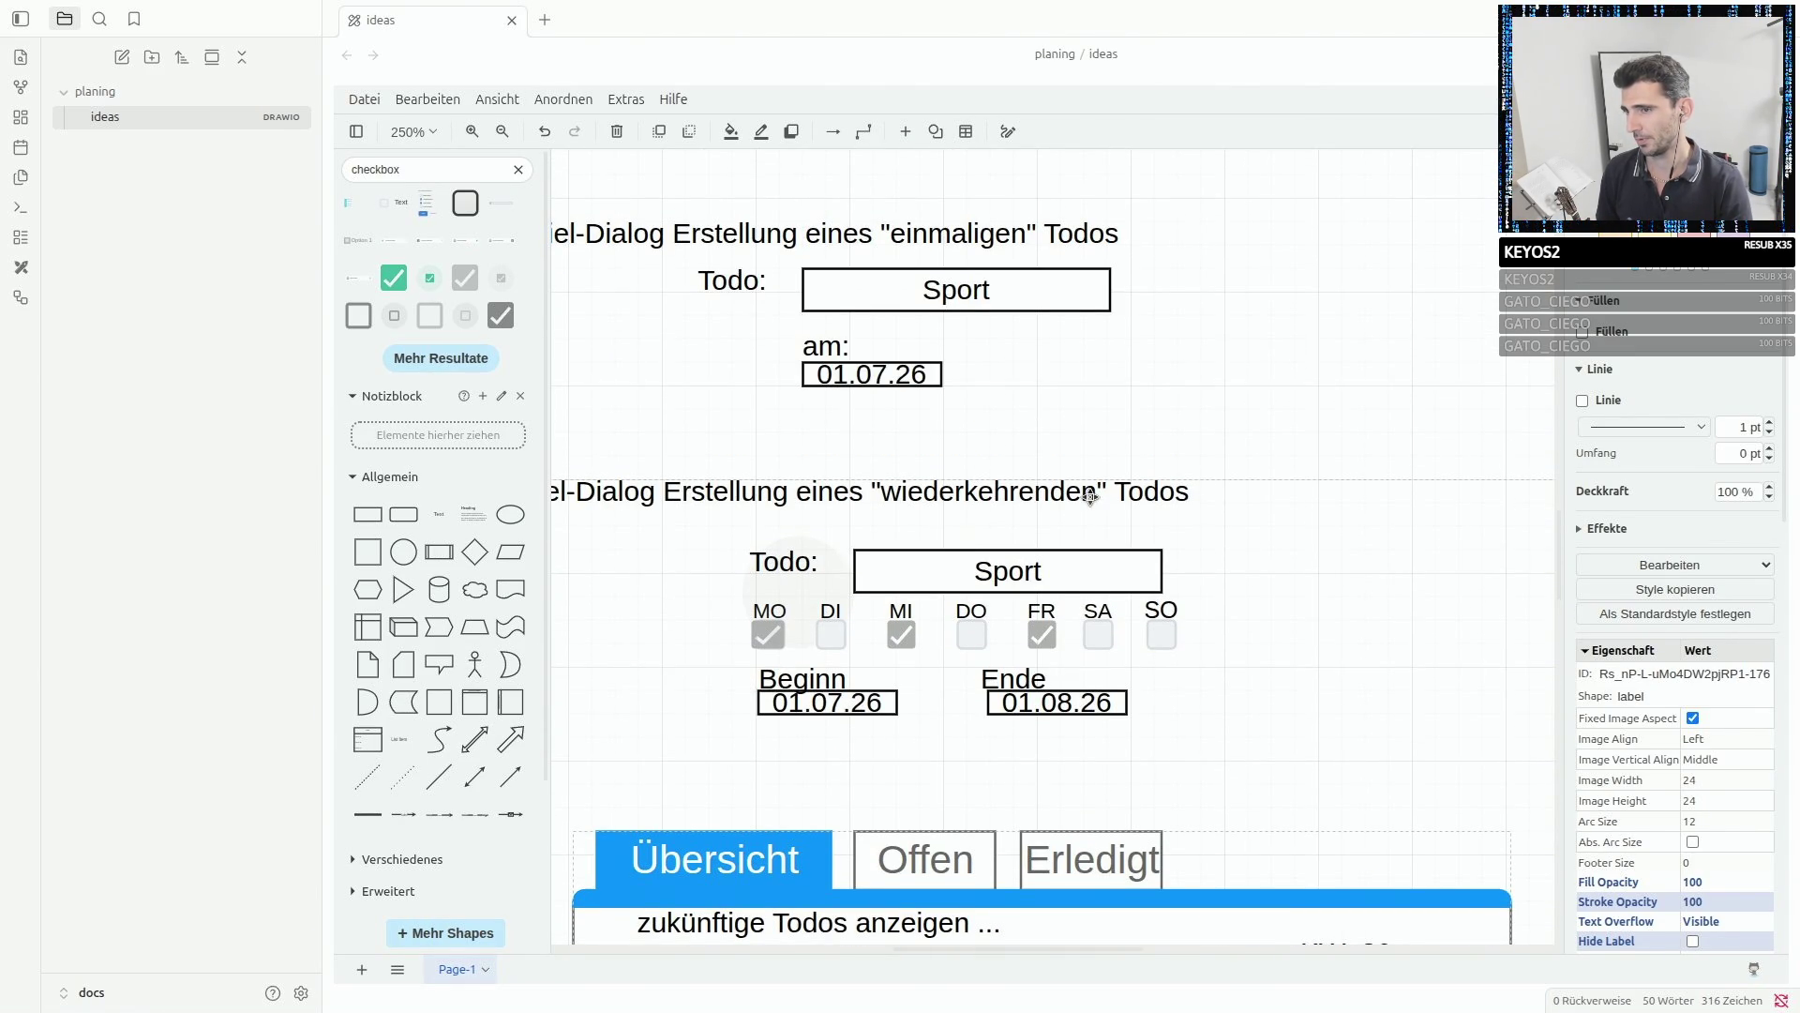
drag(1275, 598, 1384, 655)
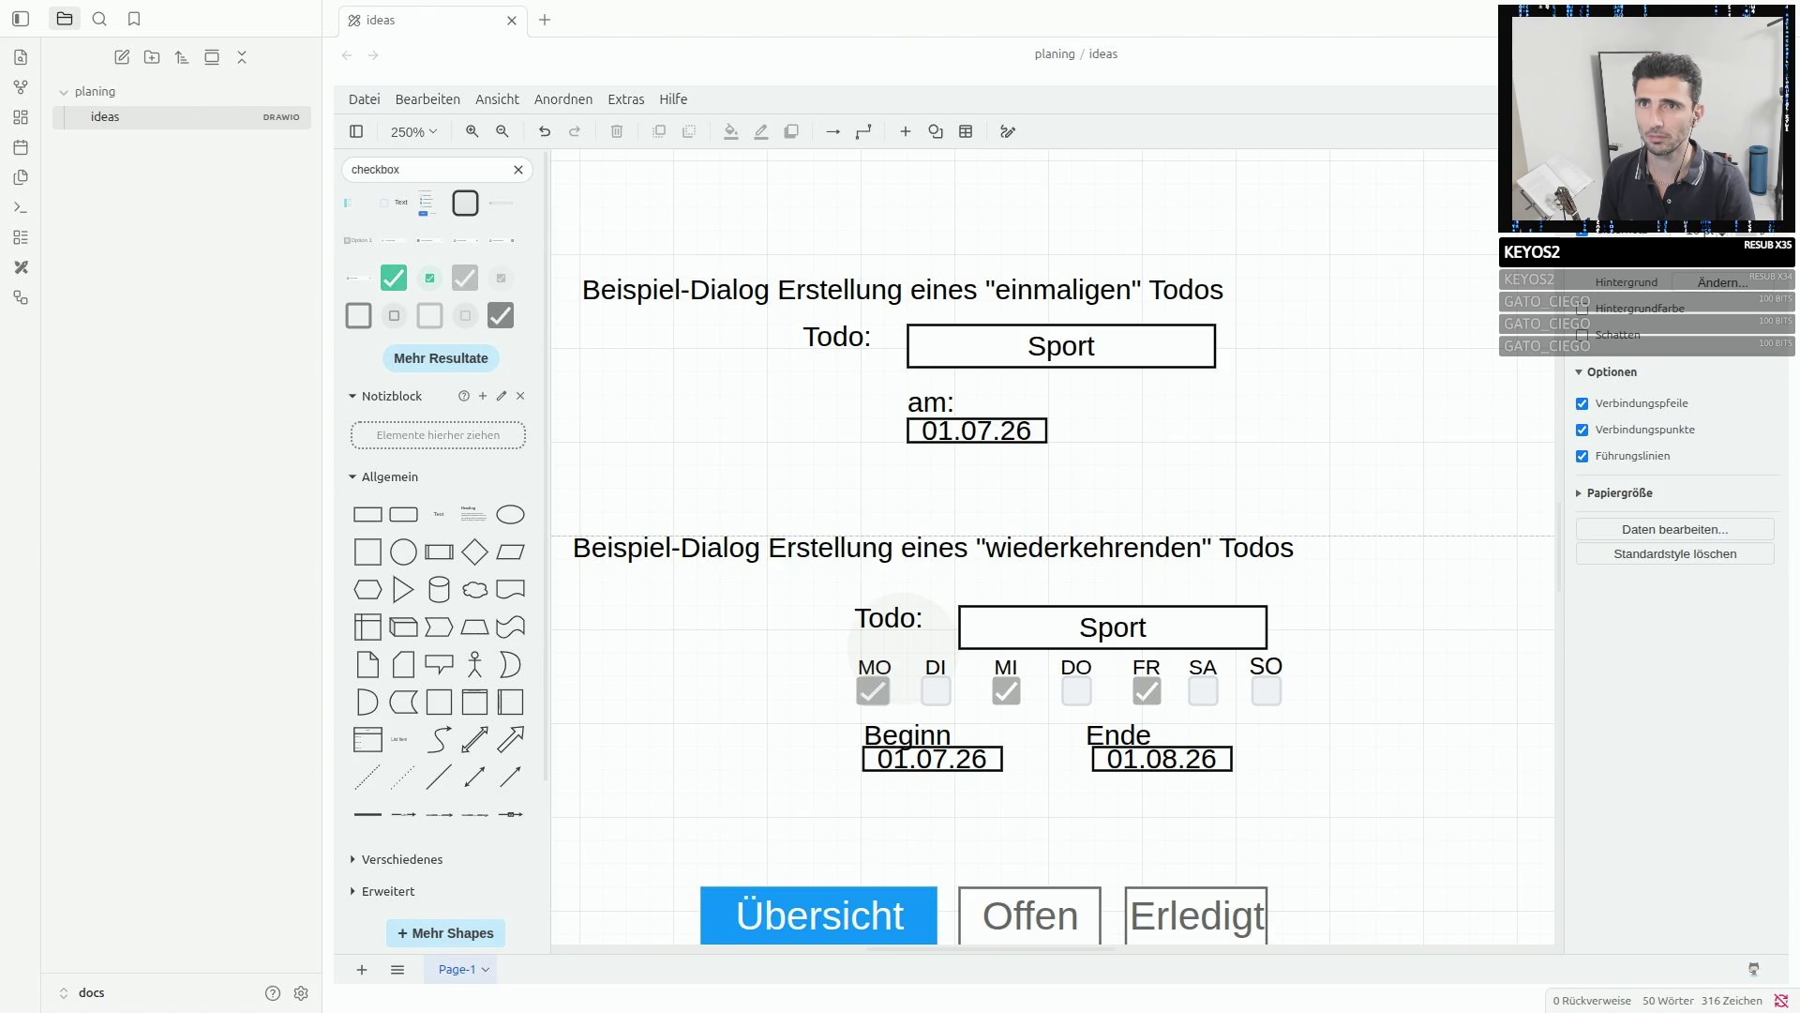
key(ctrl+w)
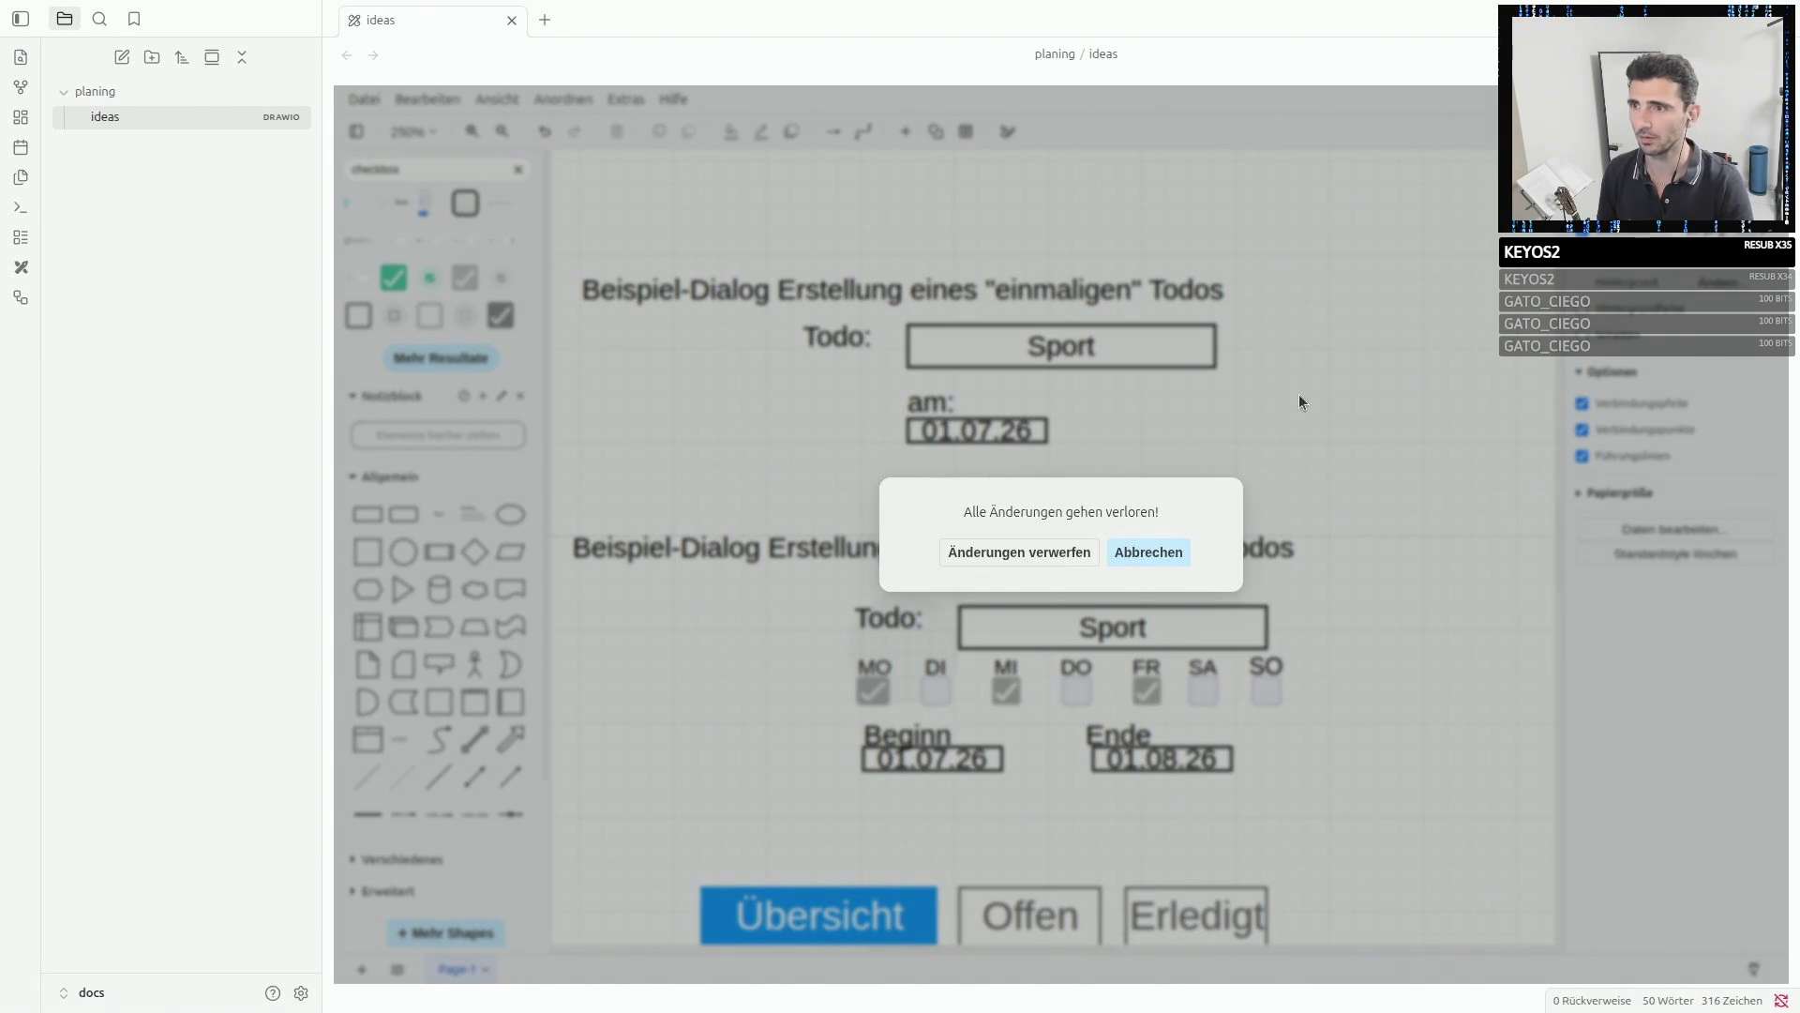
click(1146, 555)
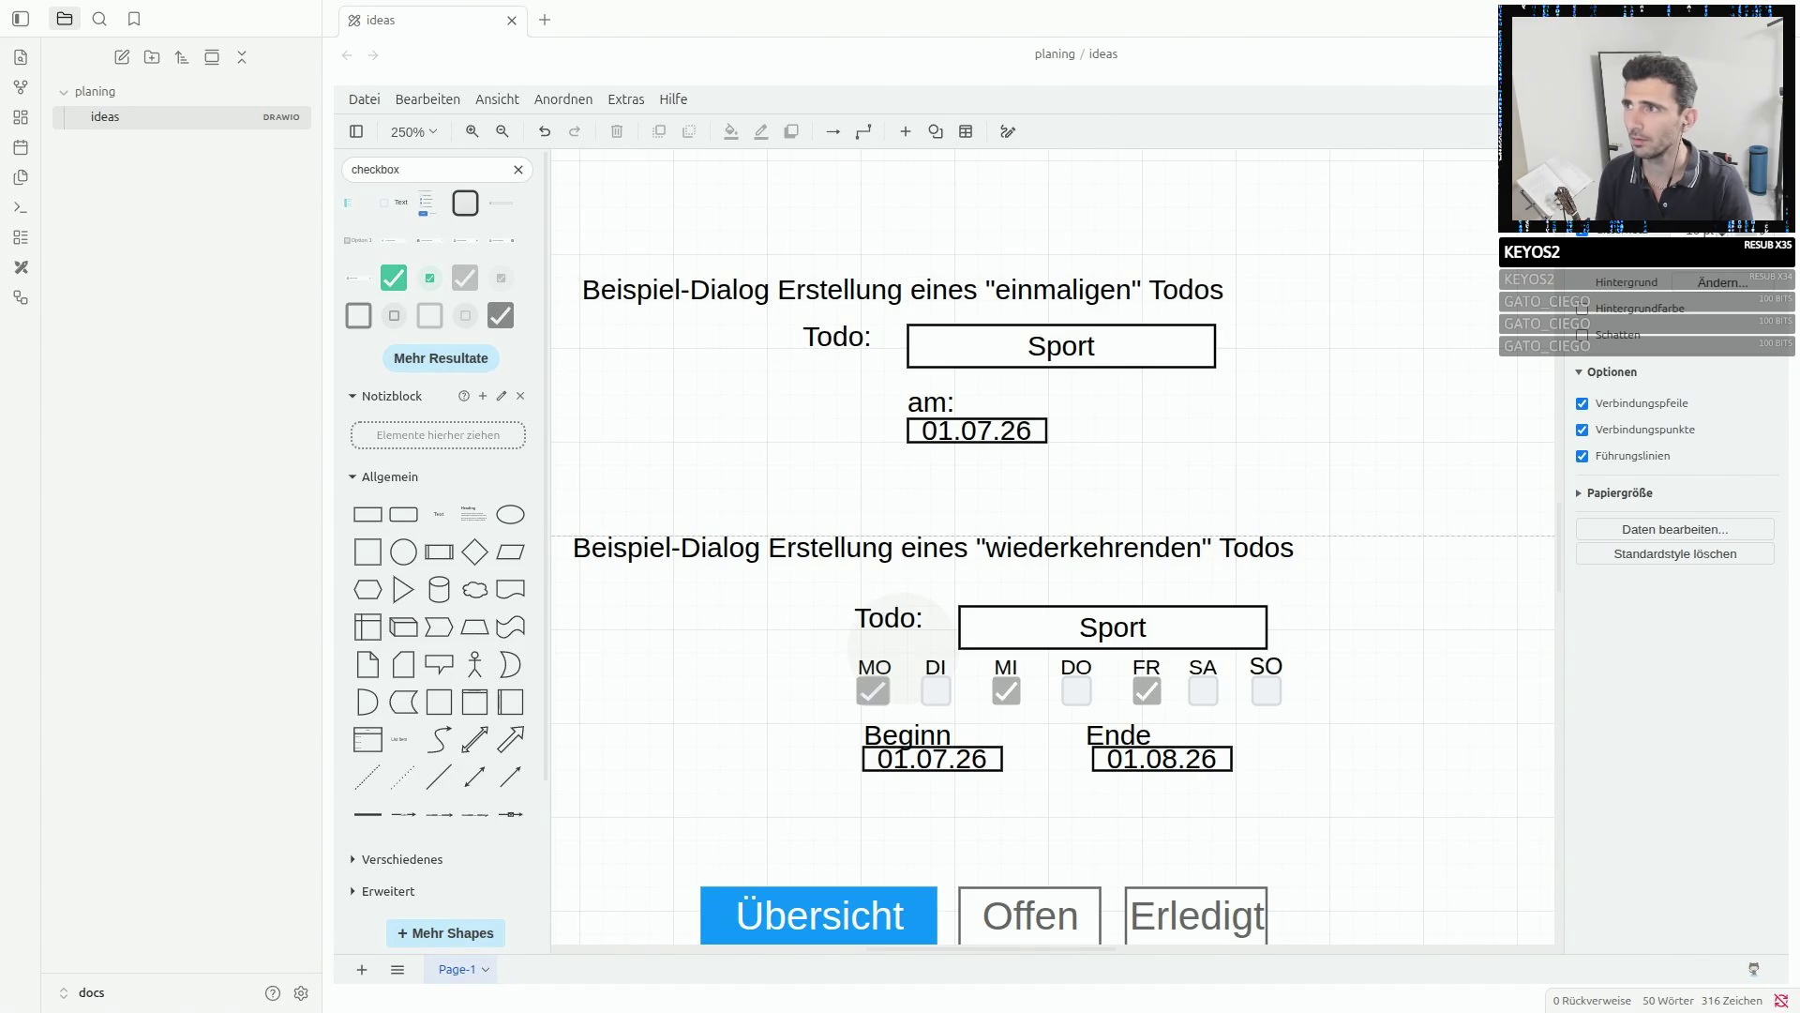
click(369, 110)
click(430, 279)
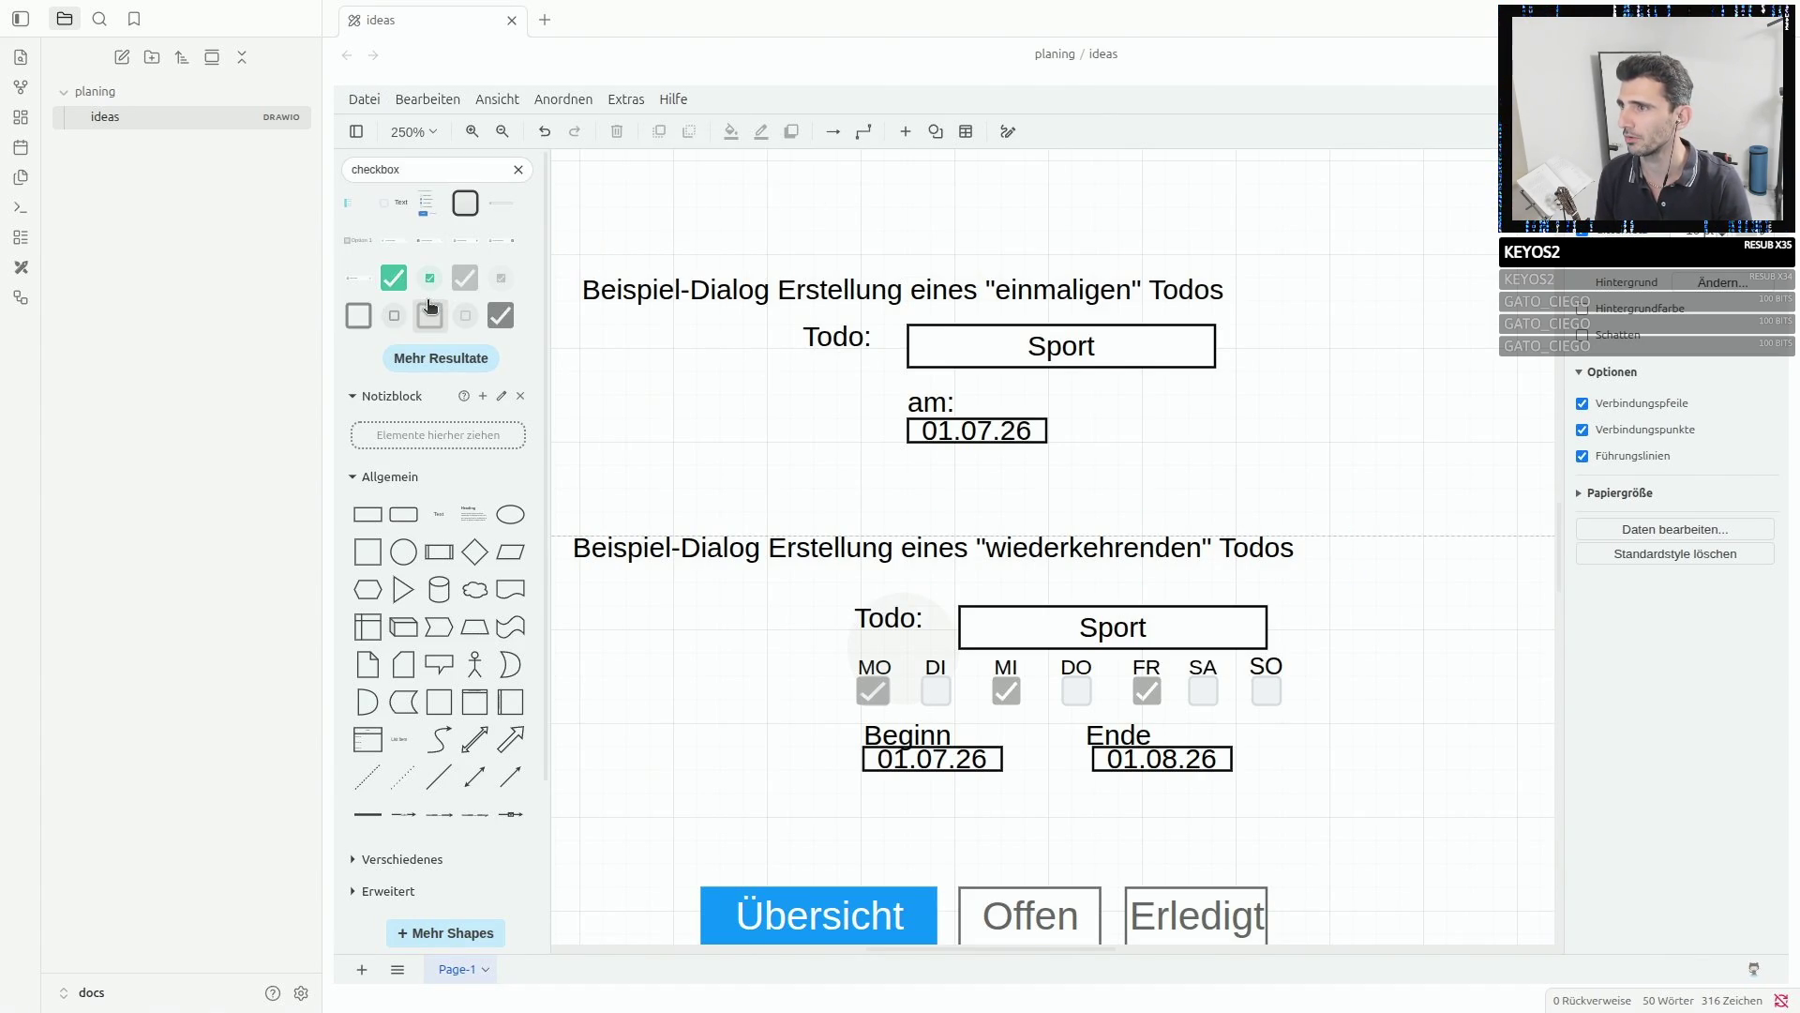
click(1528, 98)
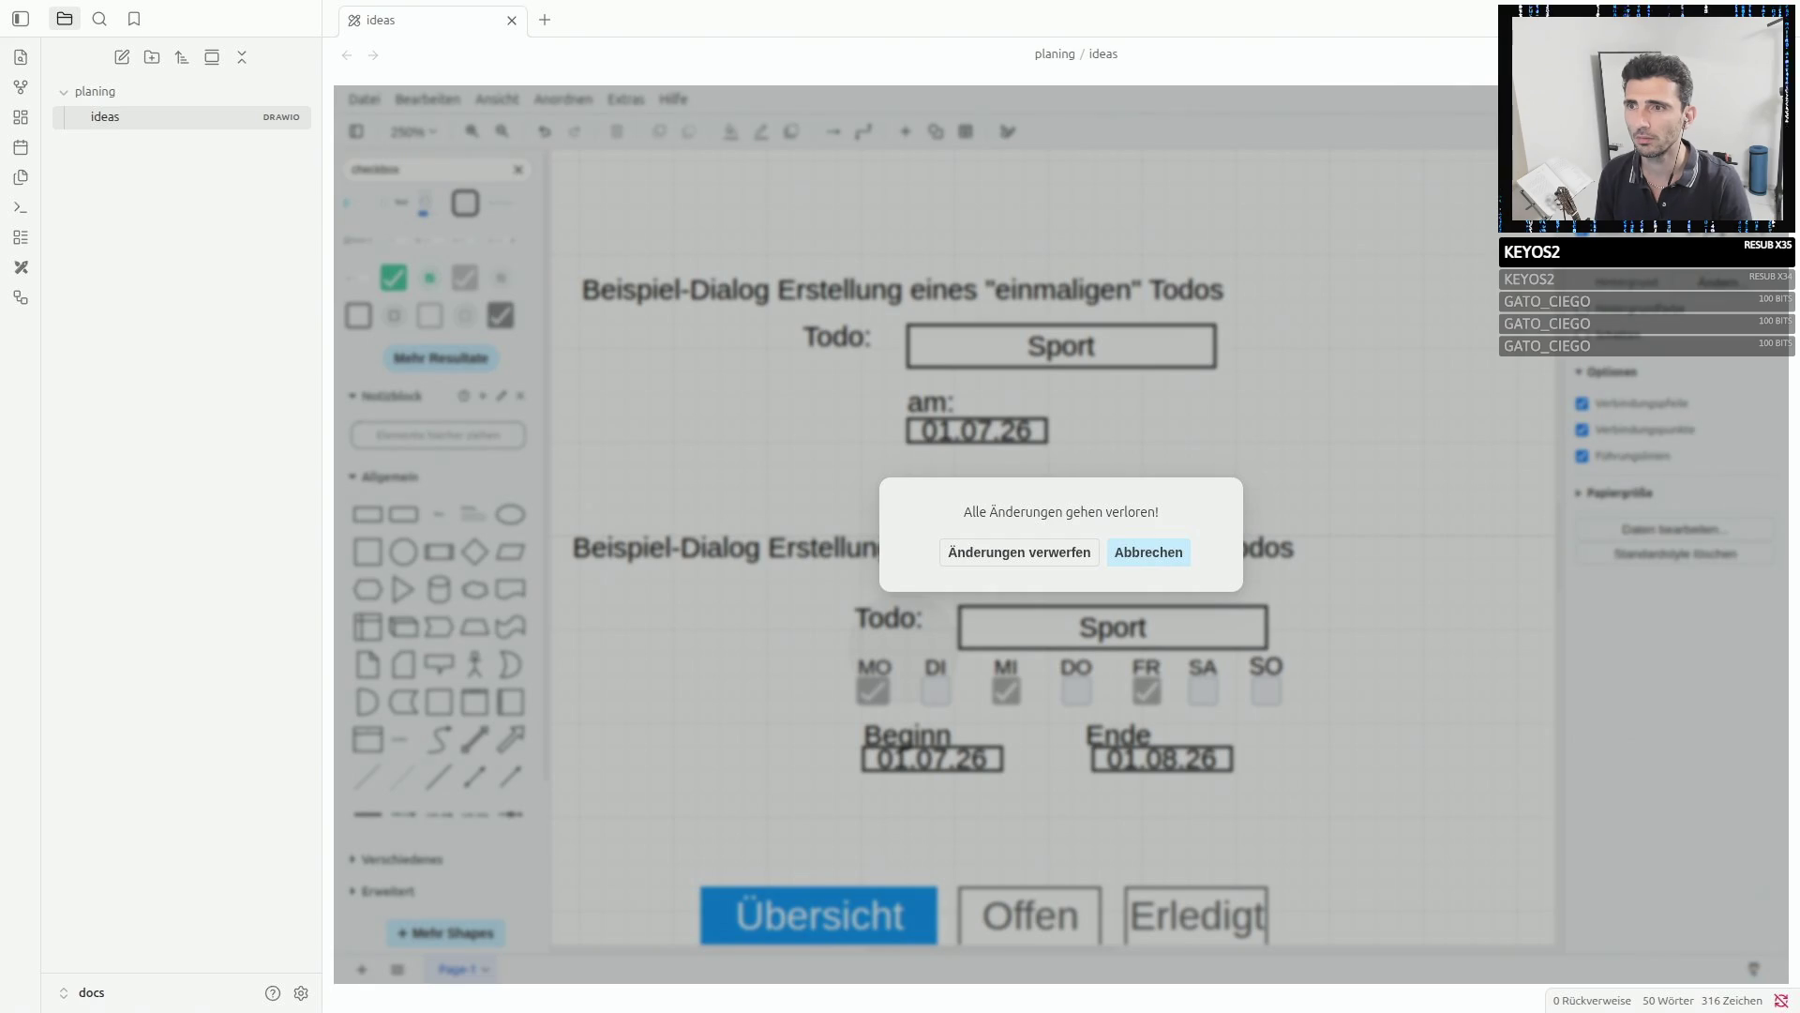
click(1116, 553)
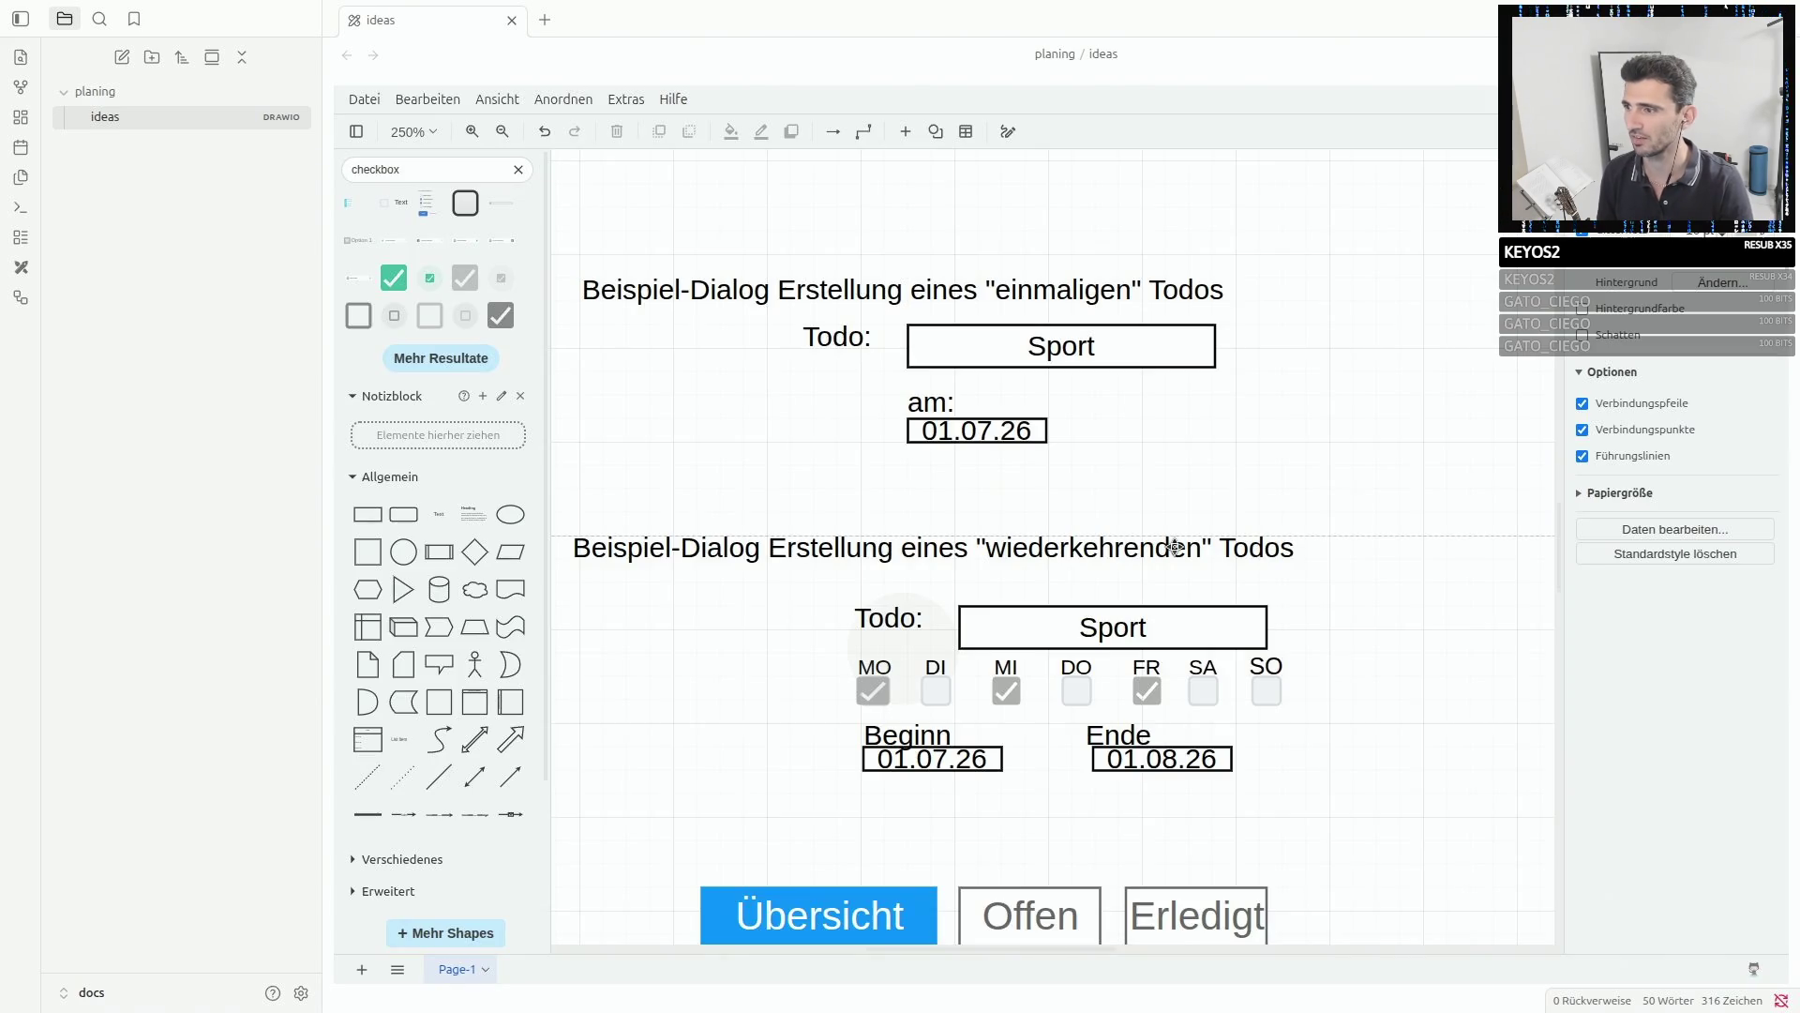
scroll(1175, 547, down, 1)
scroll(1175, 547, down, 10)
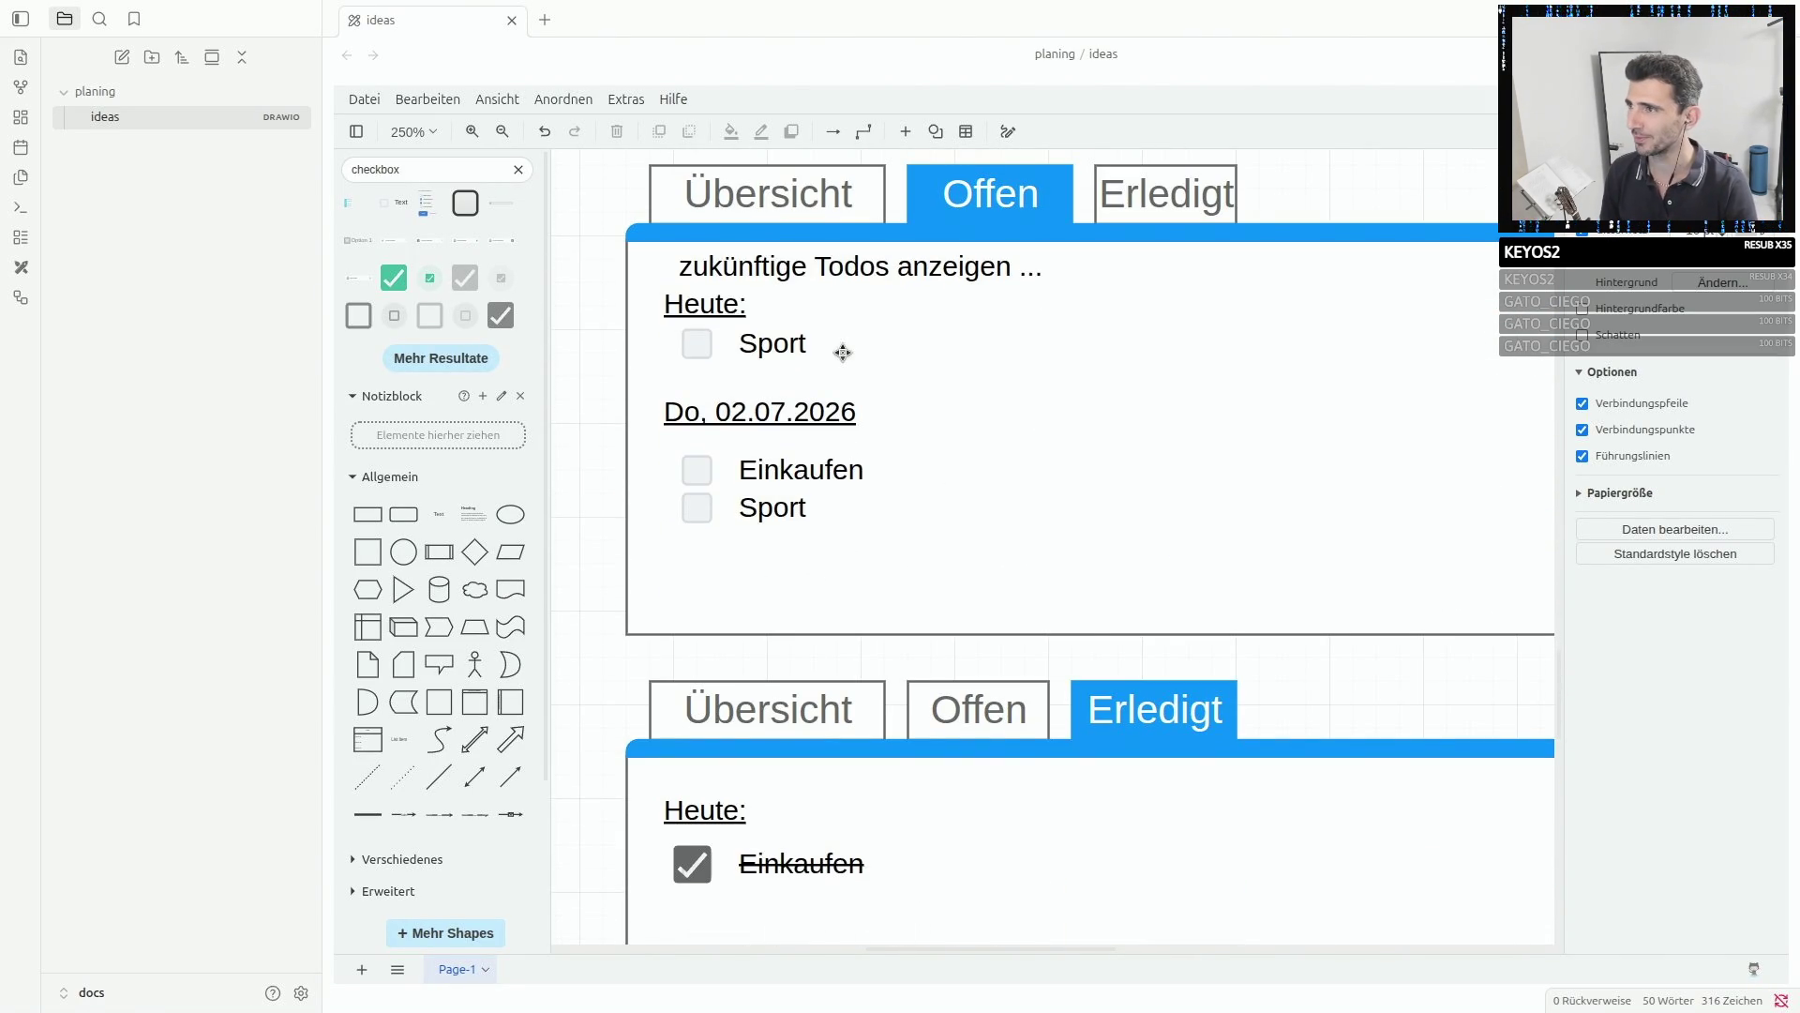
- Save the diagram via Datei > Speichern
right_click(616, 264)
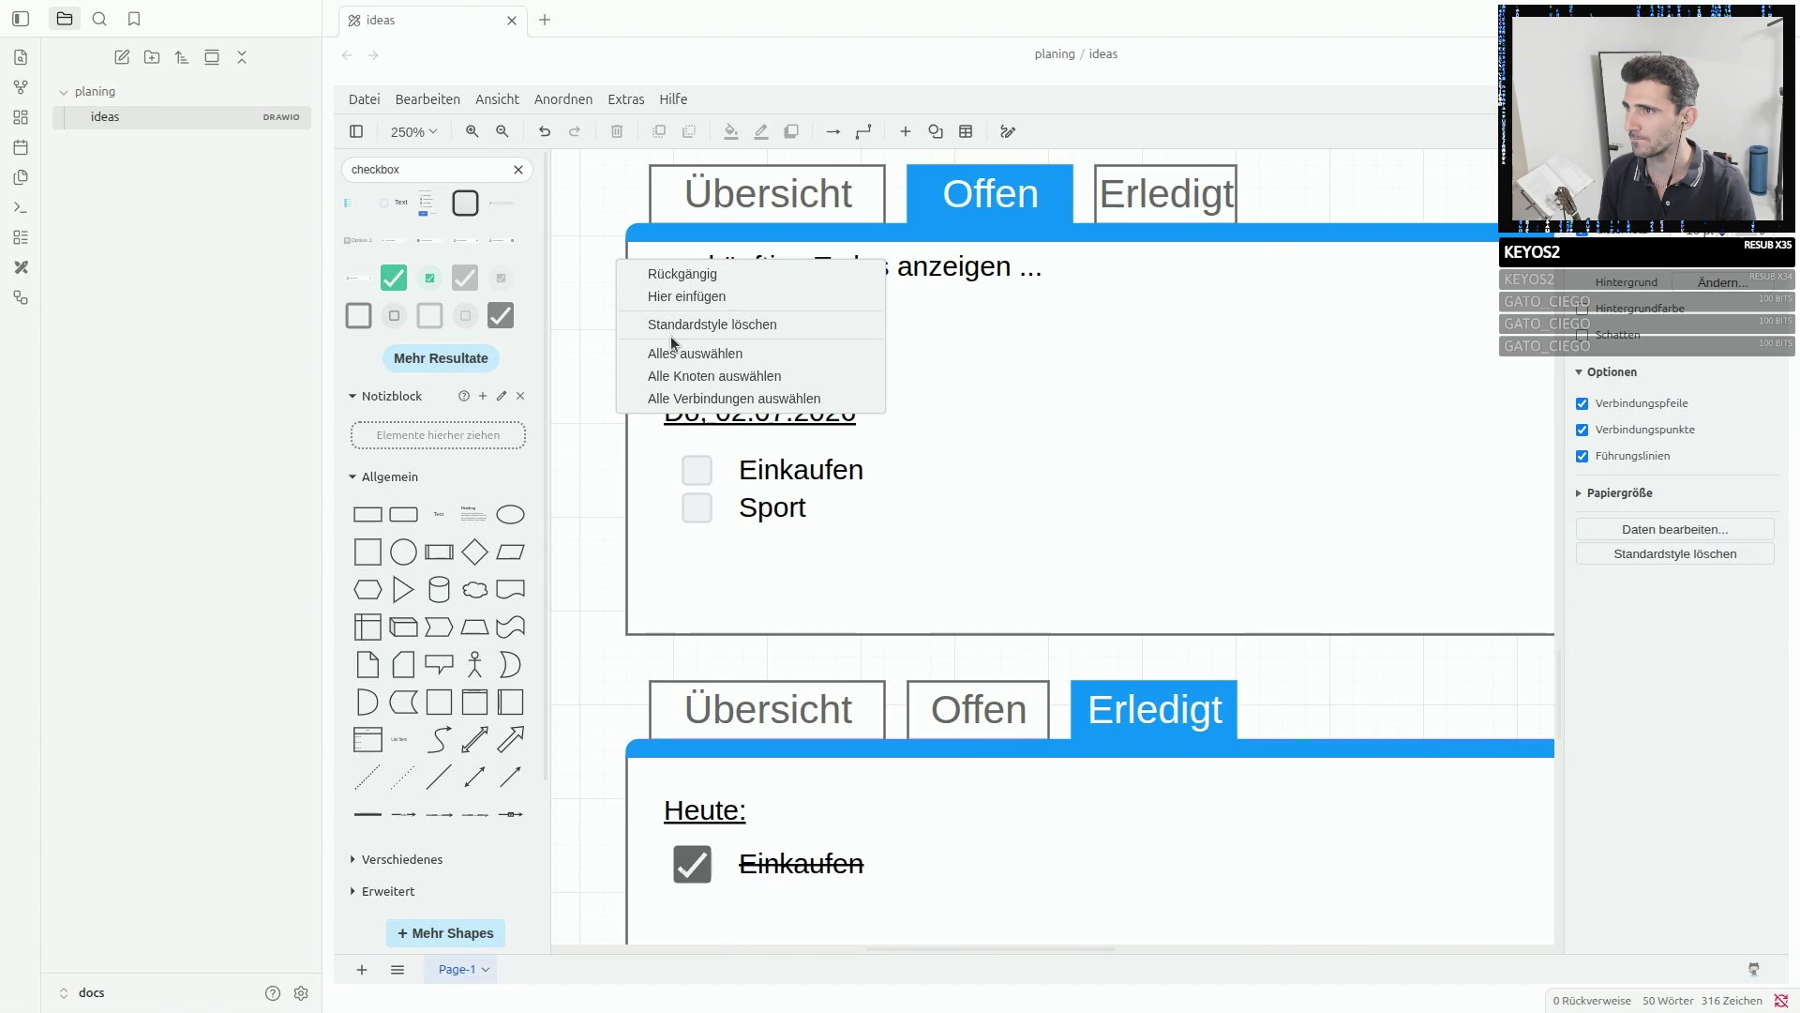
click(575, 206)
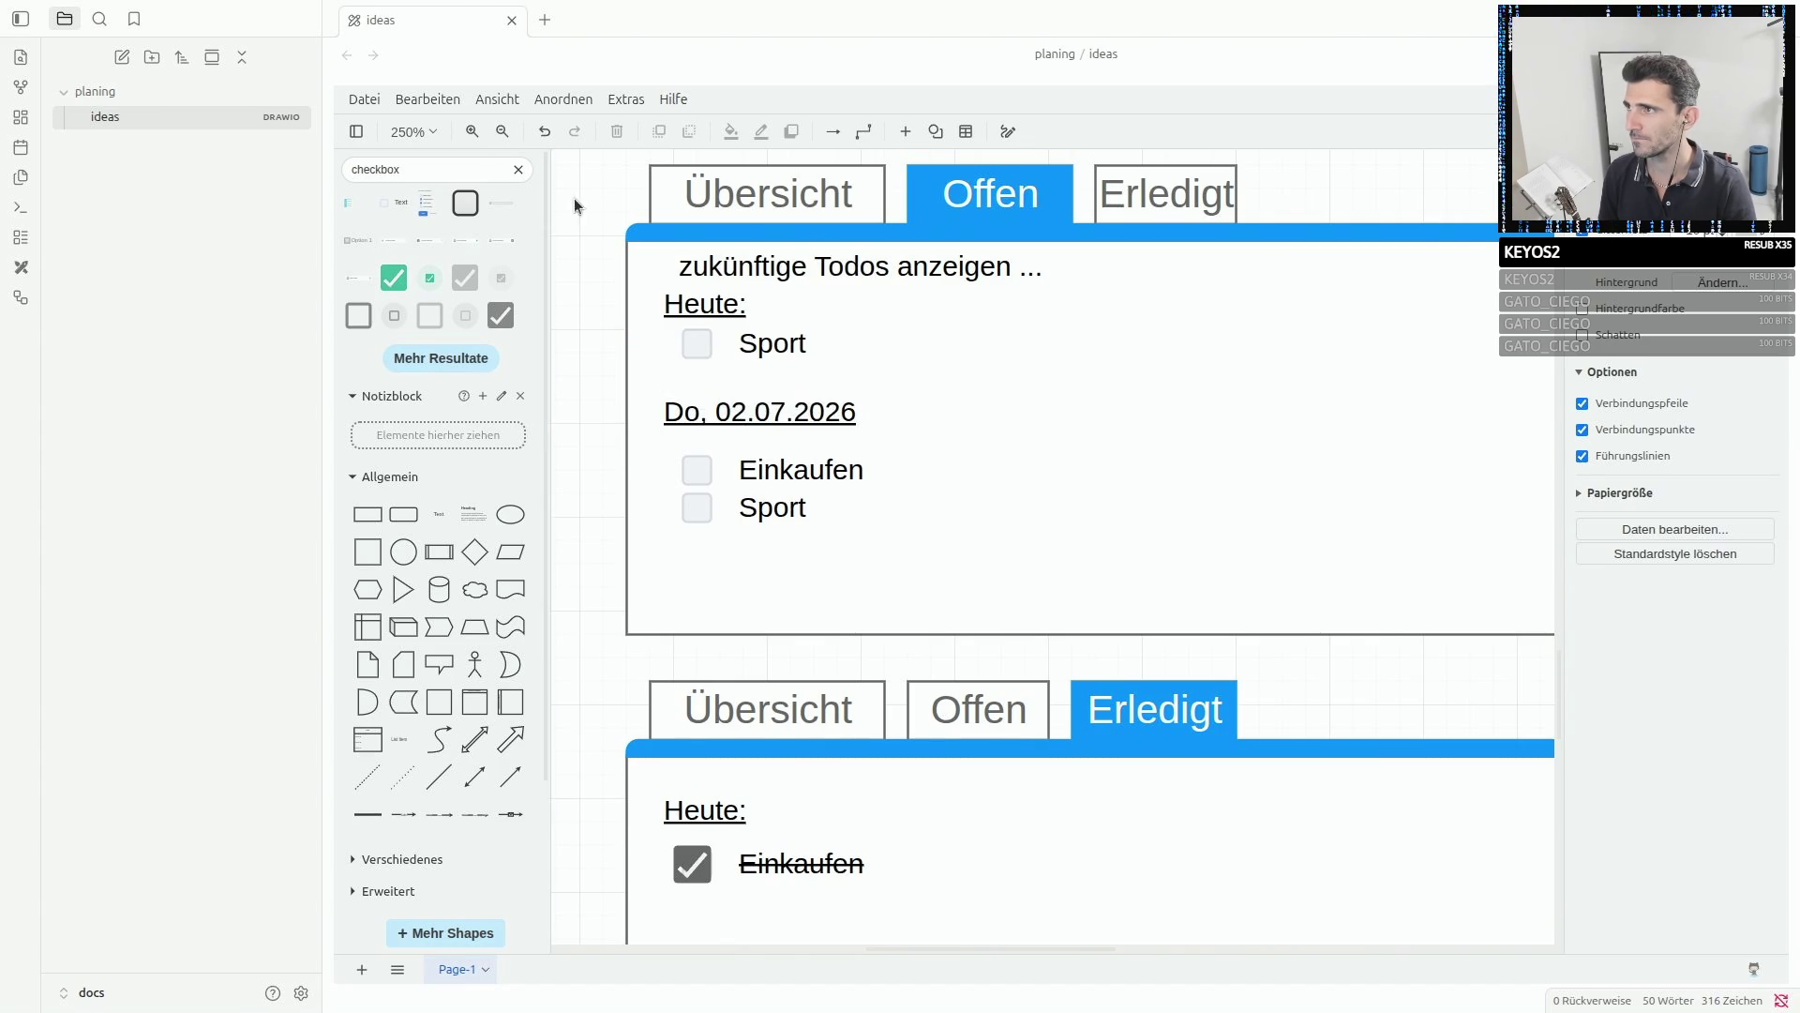
click(365, 99)
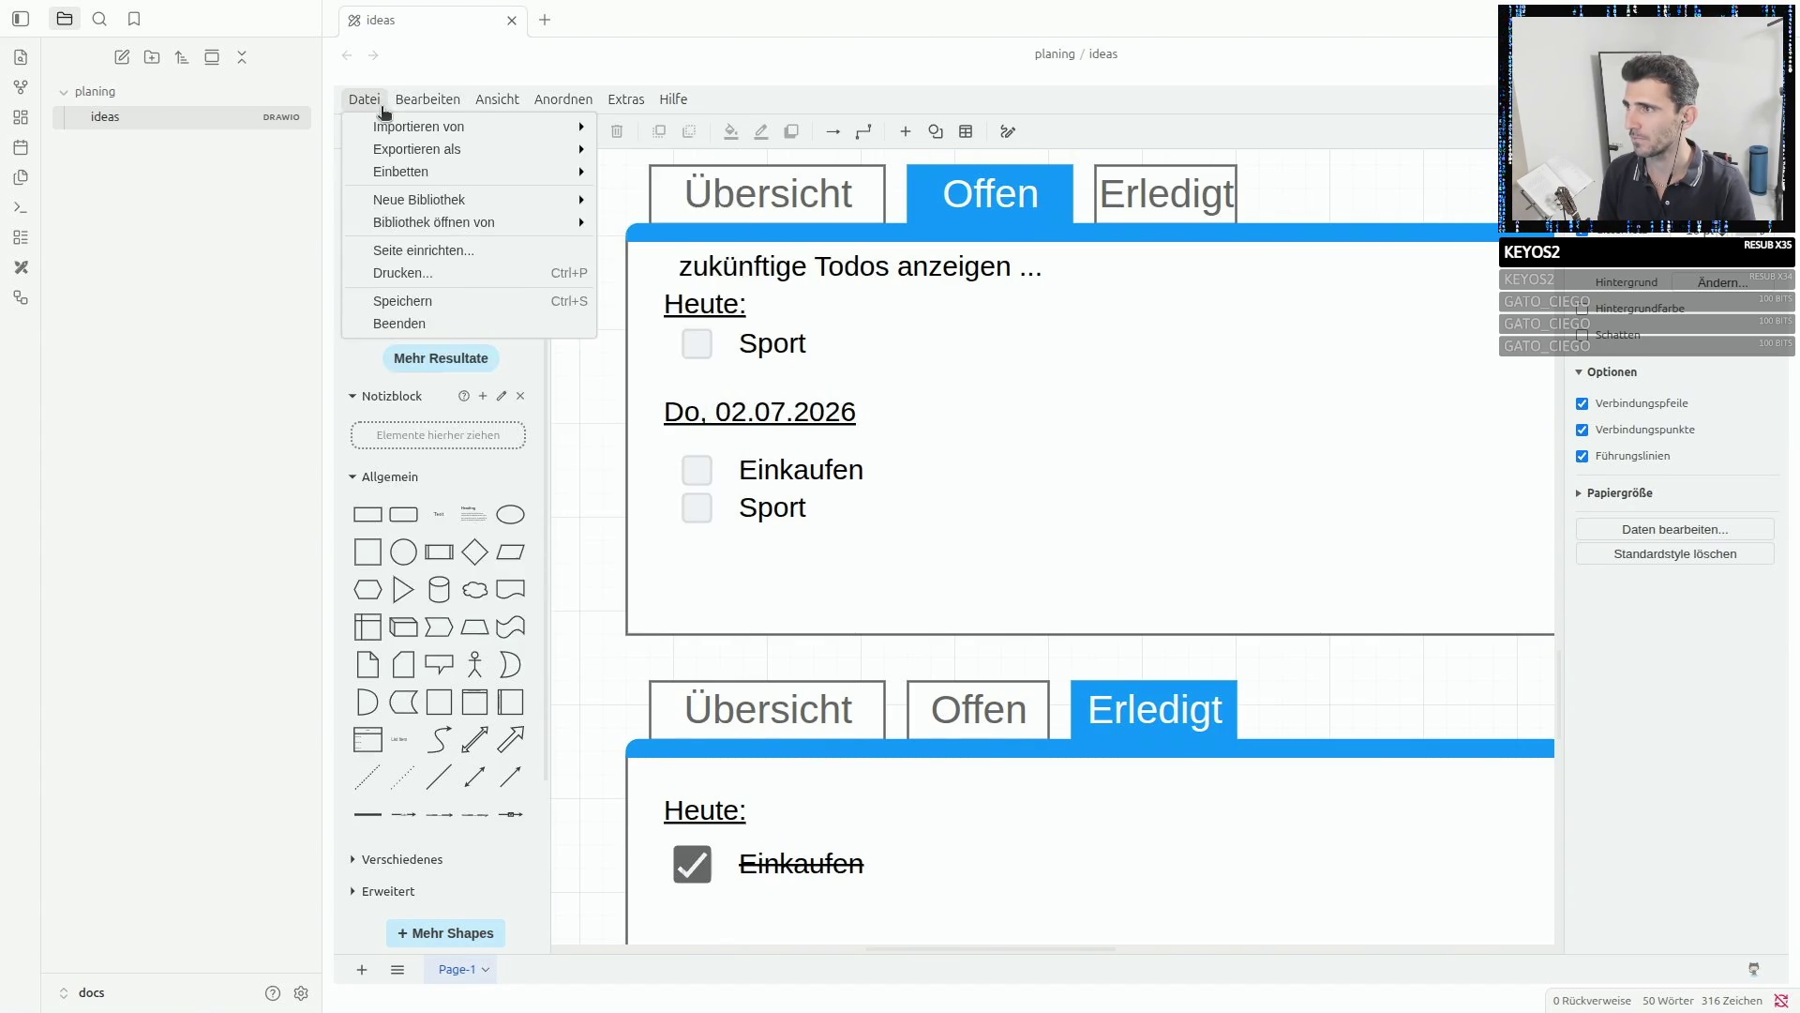
mouse_move(430, 107)
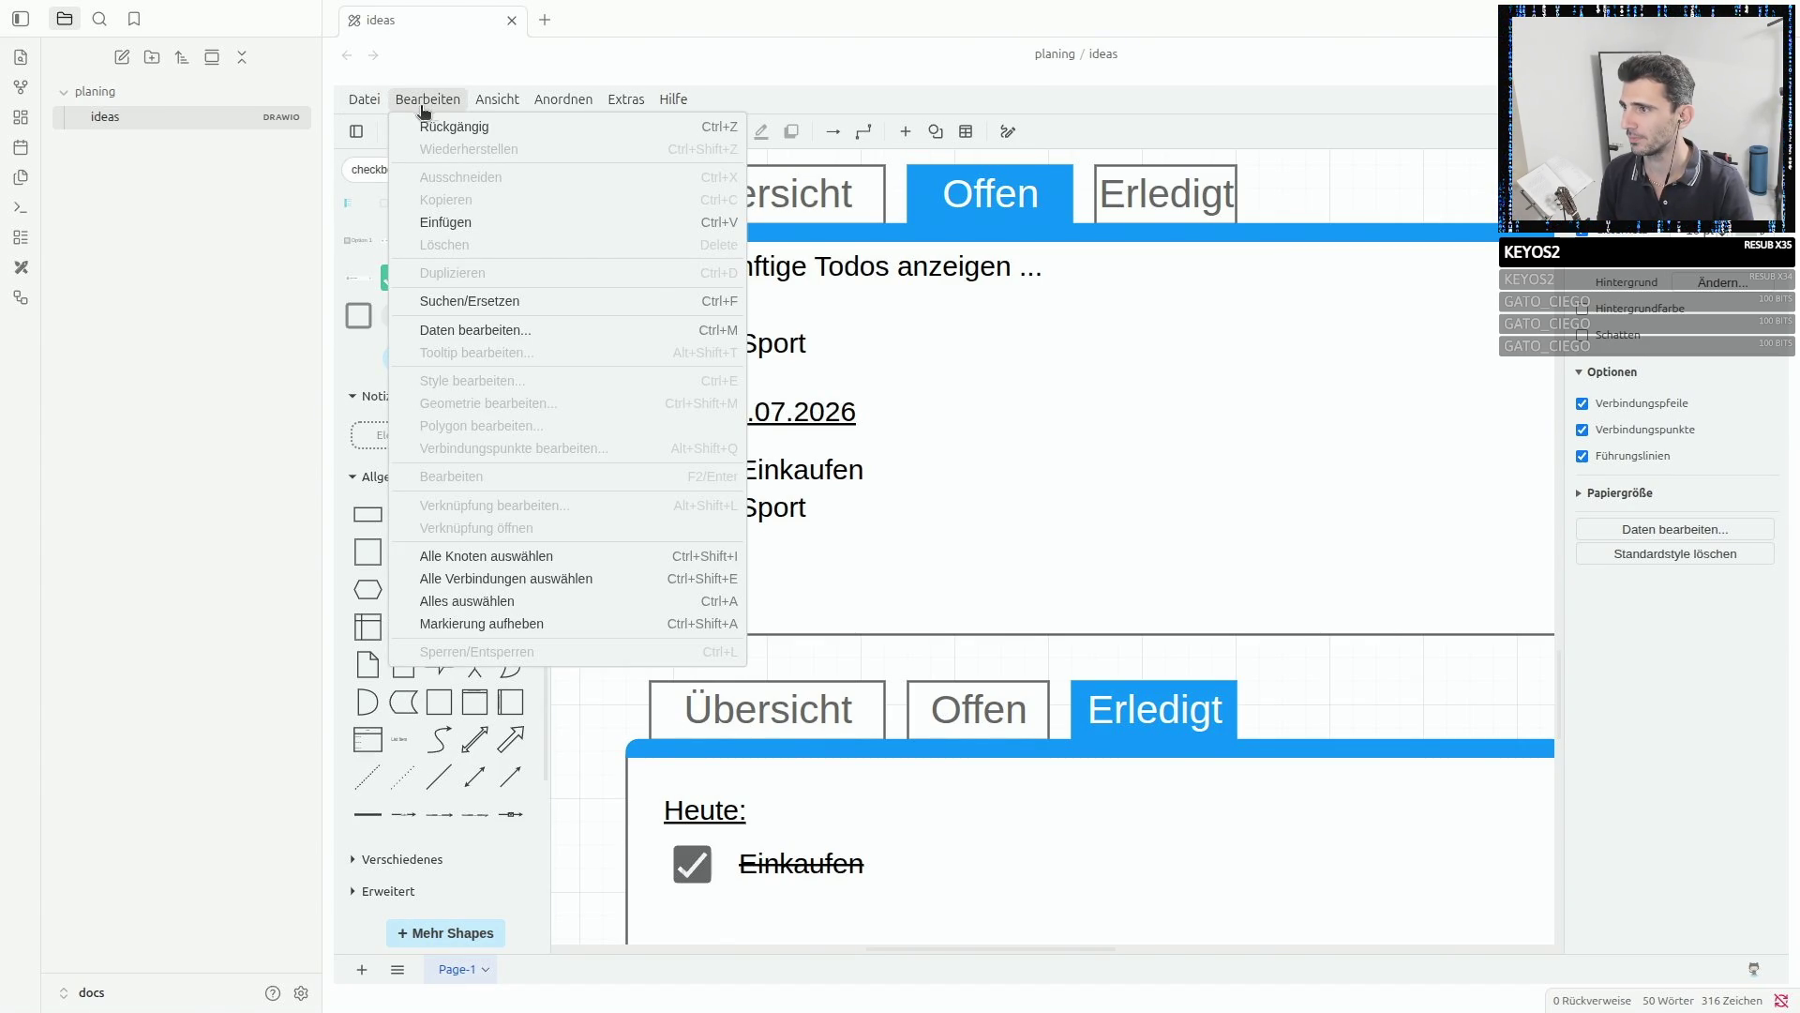
mouse_move(365, 99)
mouse_move(432, 222)
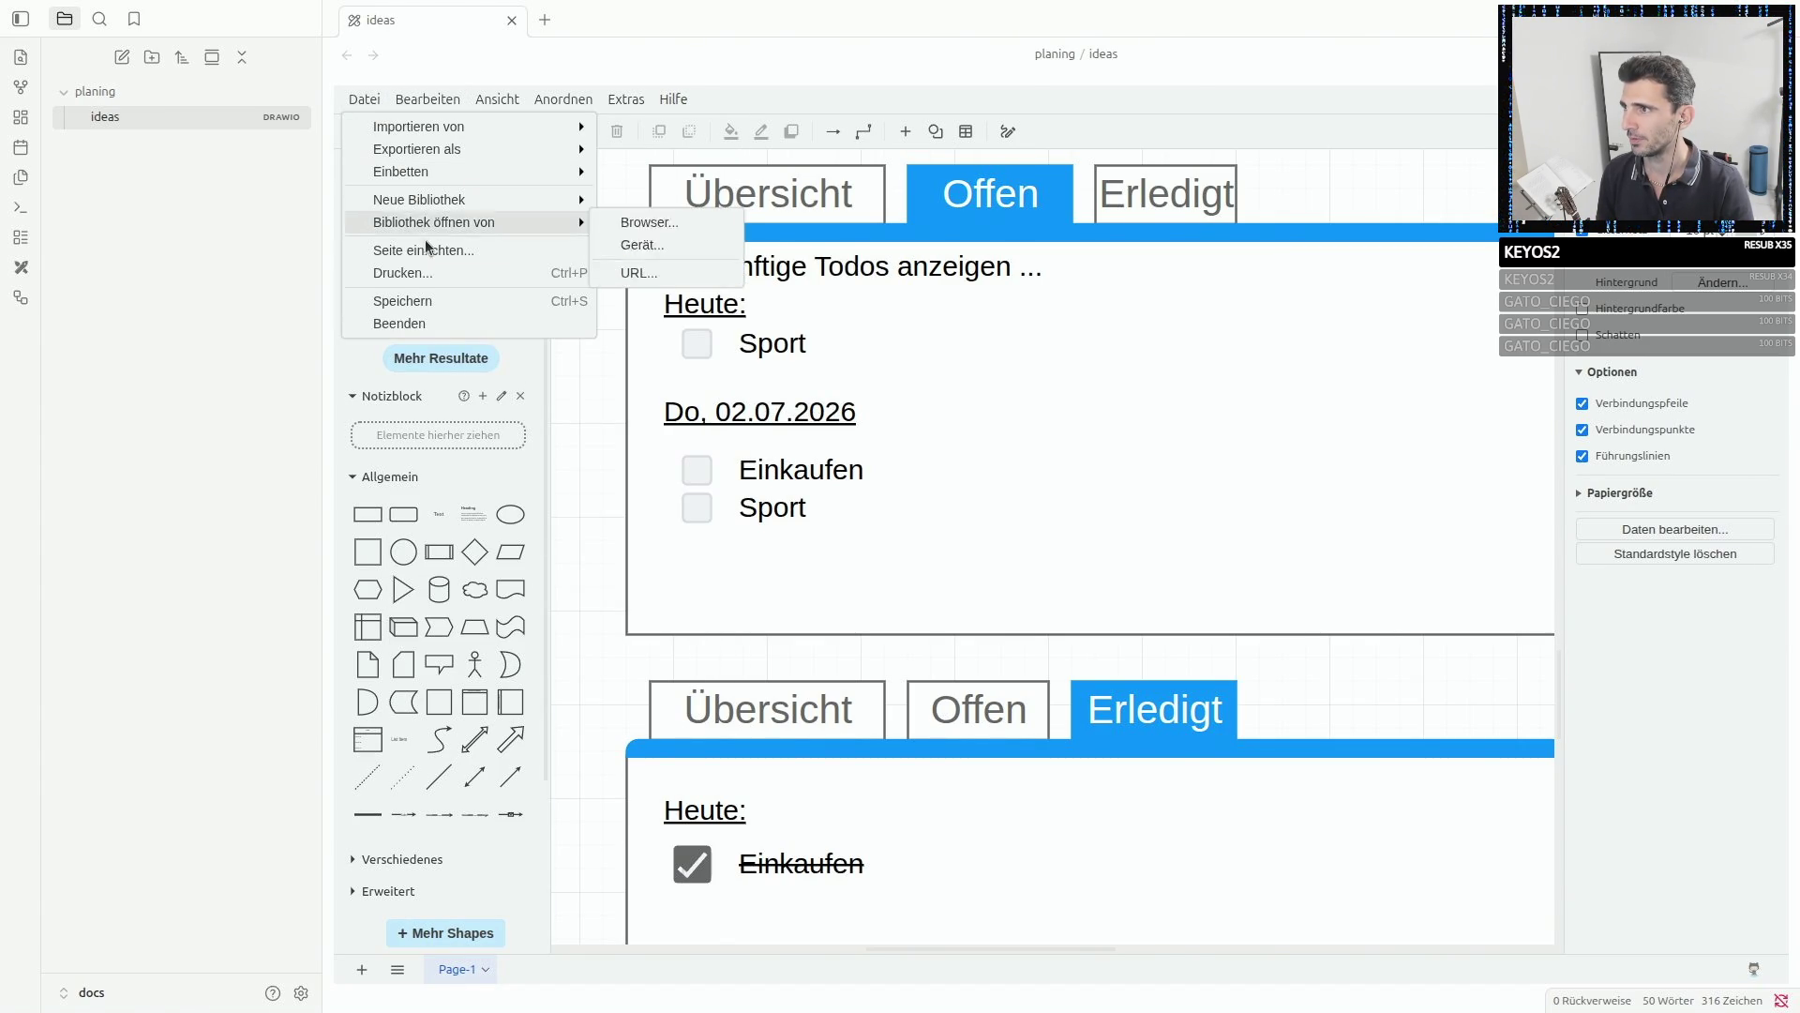
click(430, 301)
- Reopen the ideas diagram, cancel the discard warning, and collapse the planing folder
click(168, 123)
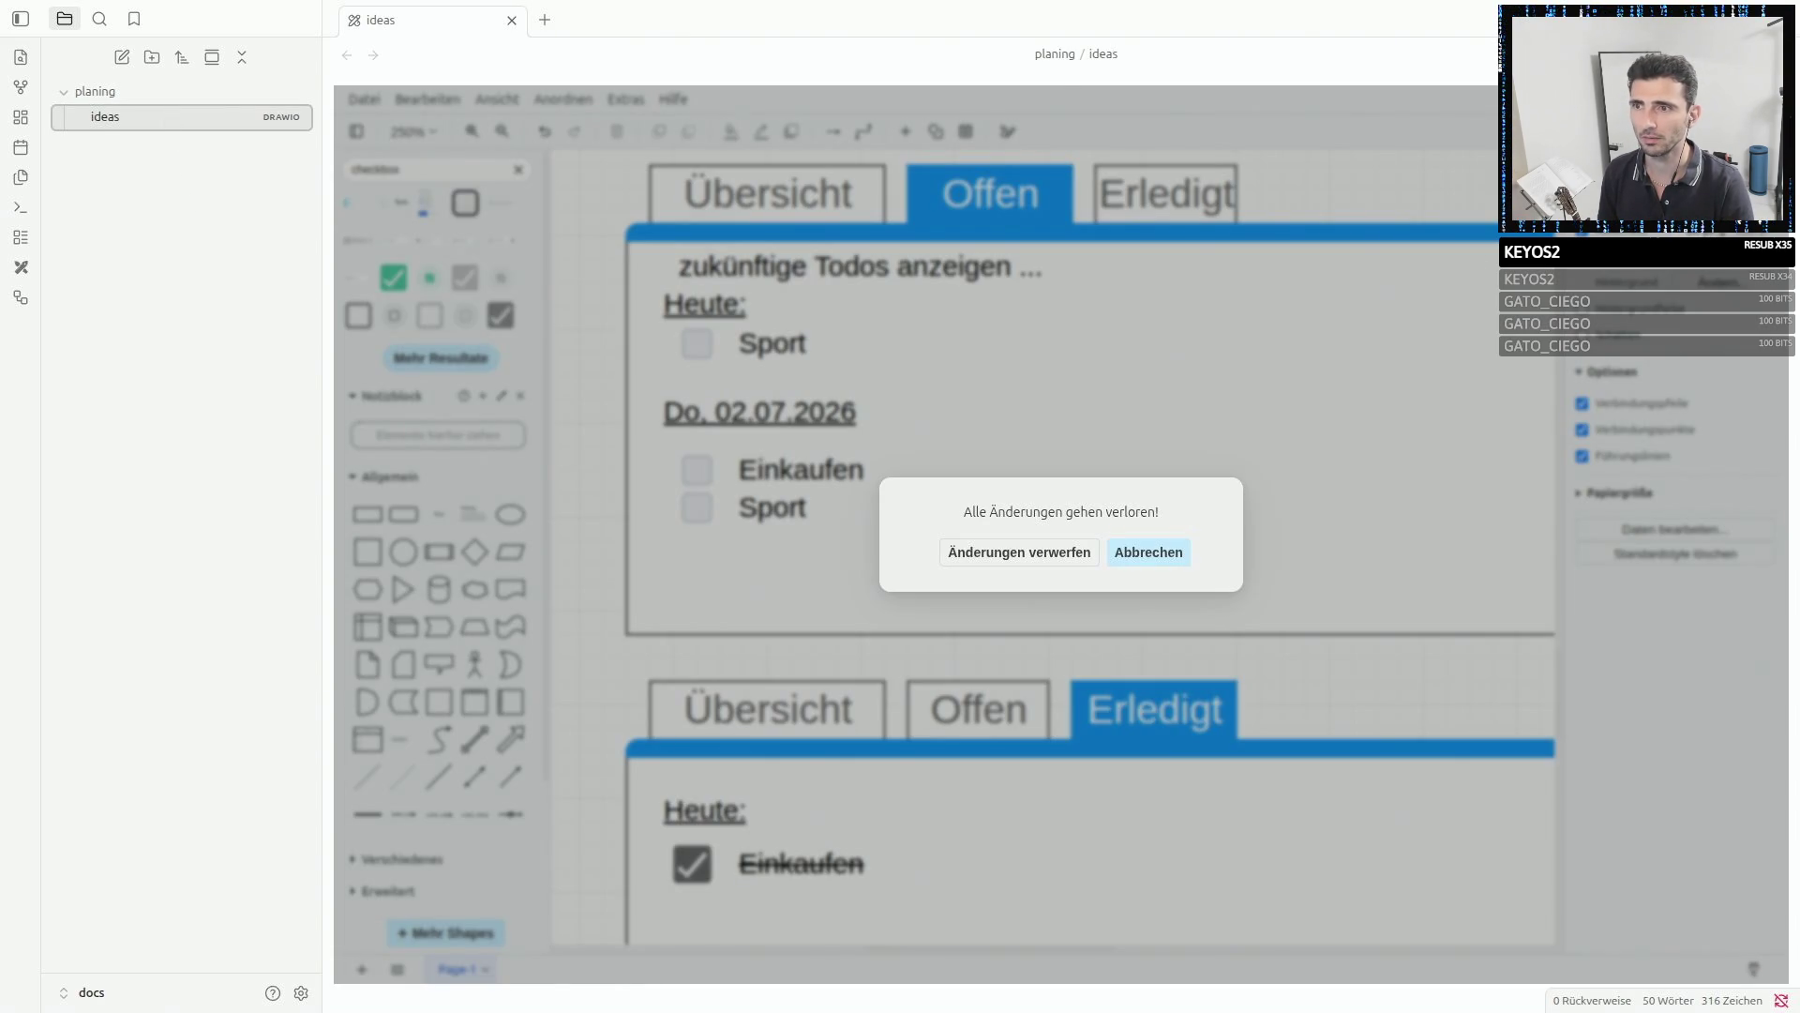
click(968, 553)
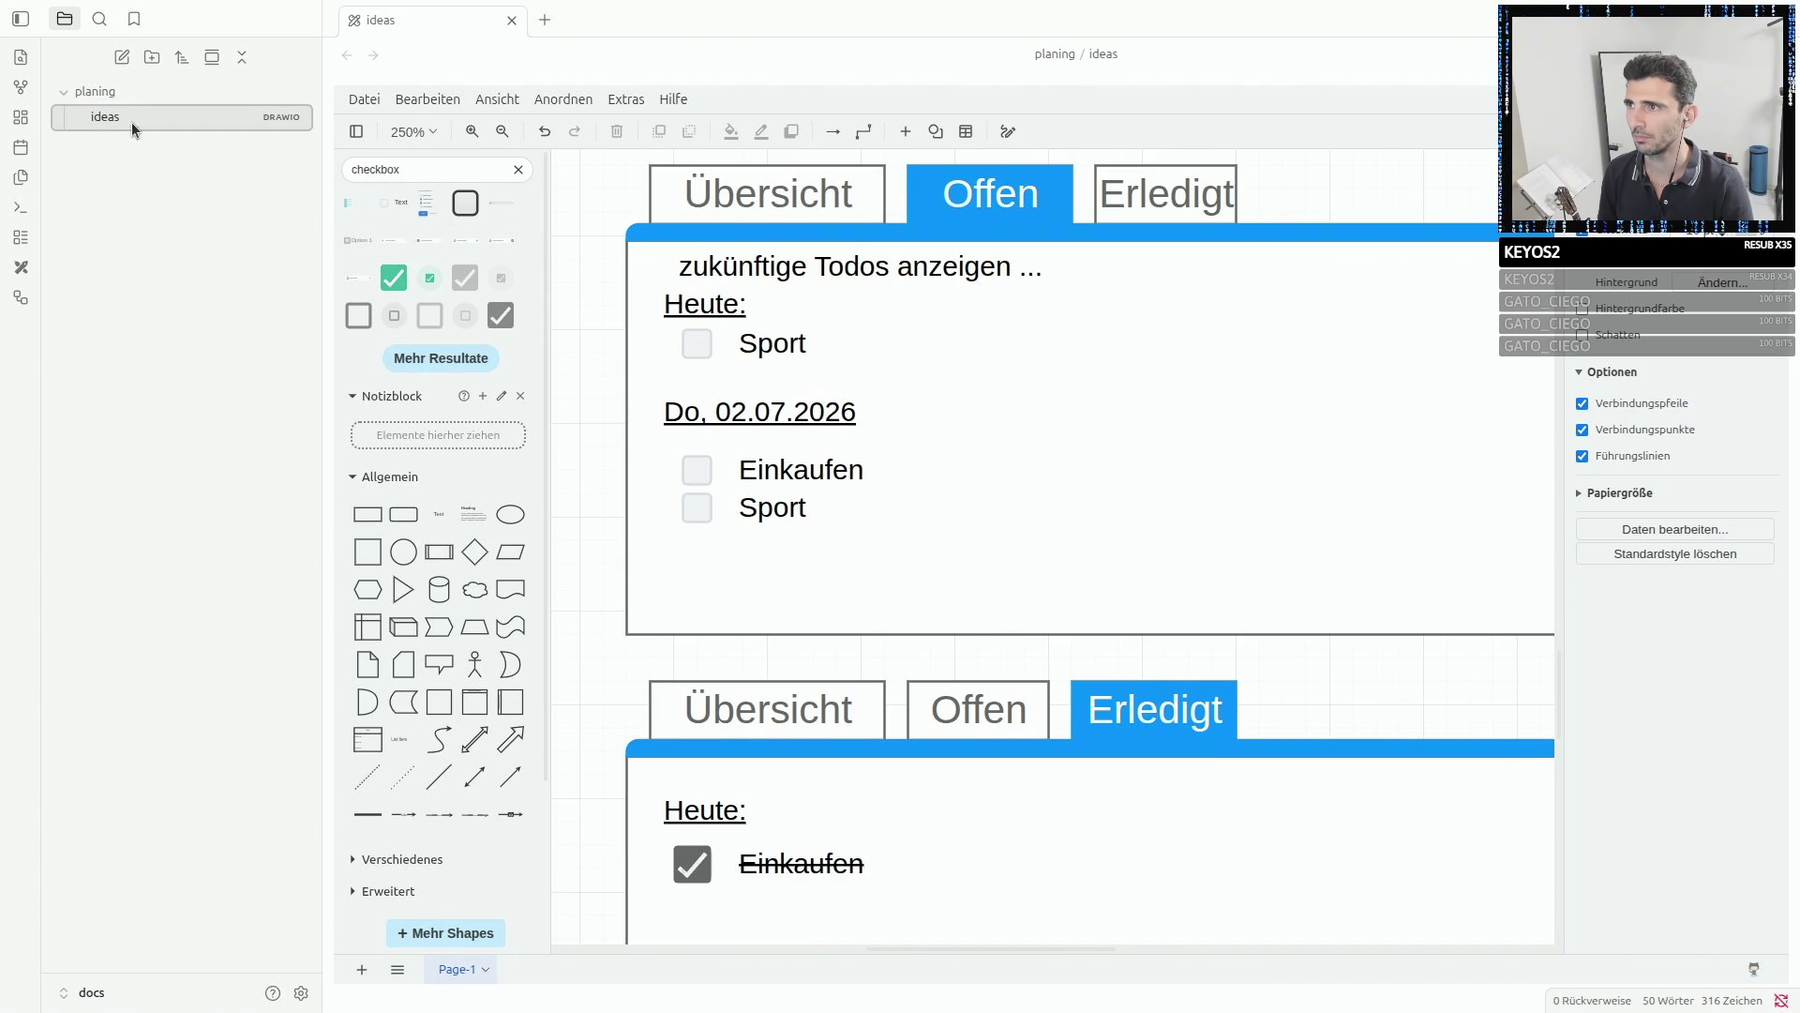
click(131, 97)
- Create an untitled note in the planing folder, then reopen the ideas diagram and scroll through it
click(65, 99)
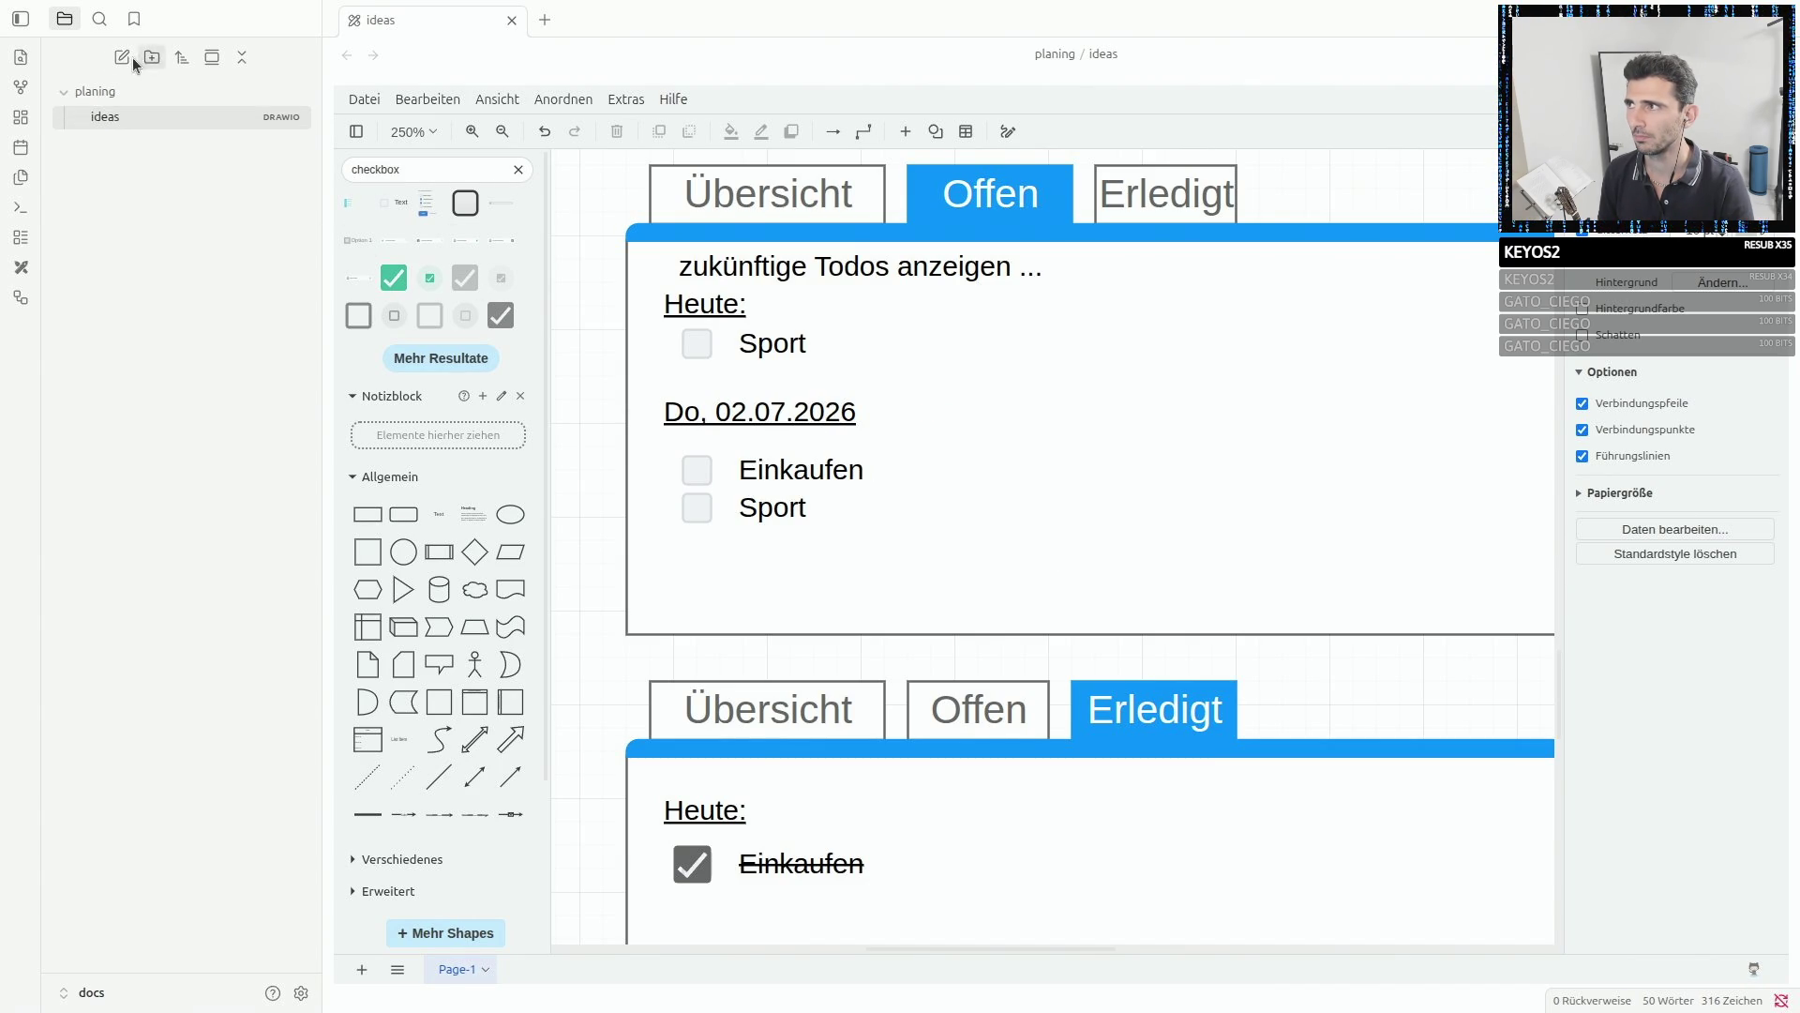
click(124, 57)
click(111, 120)
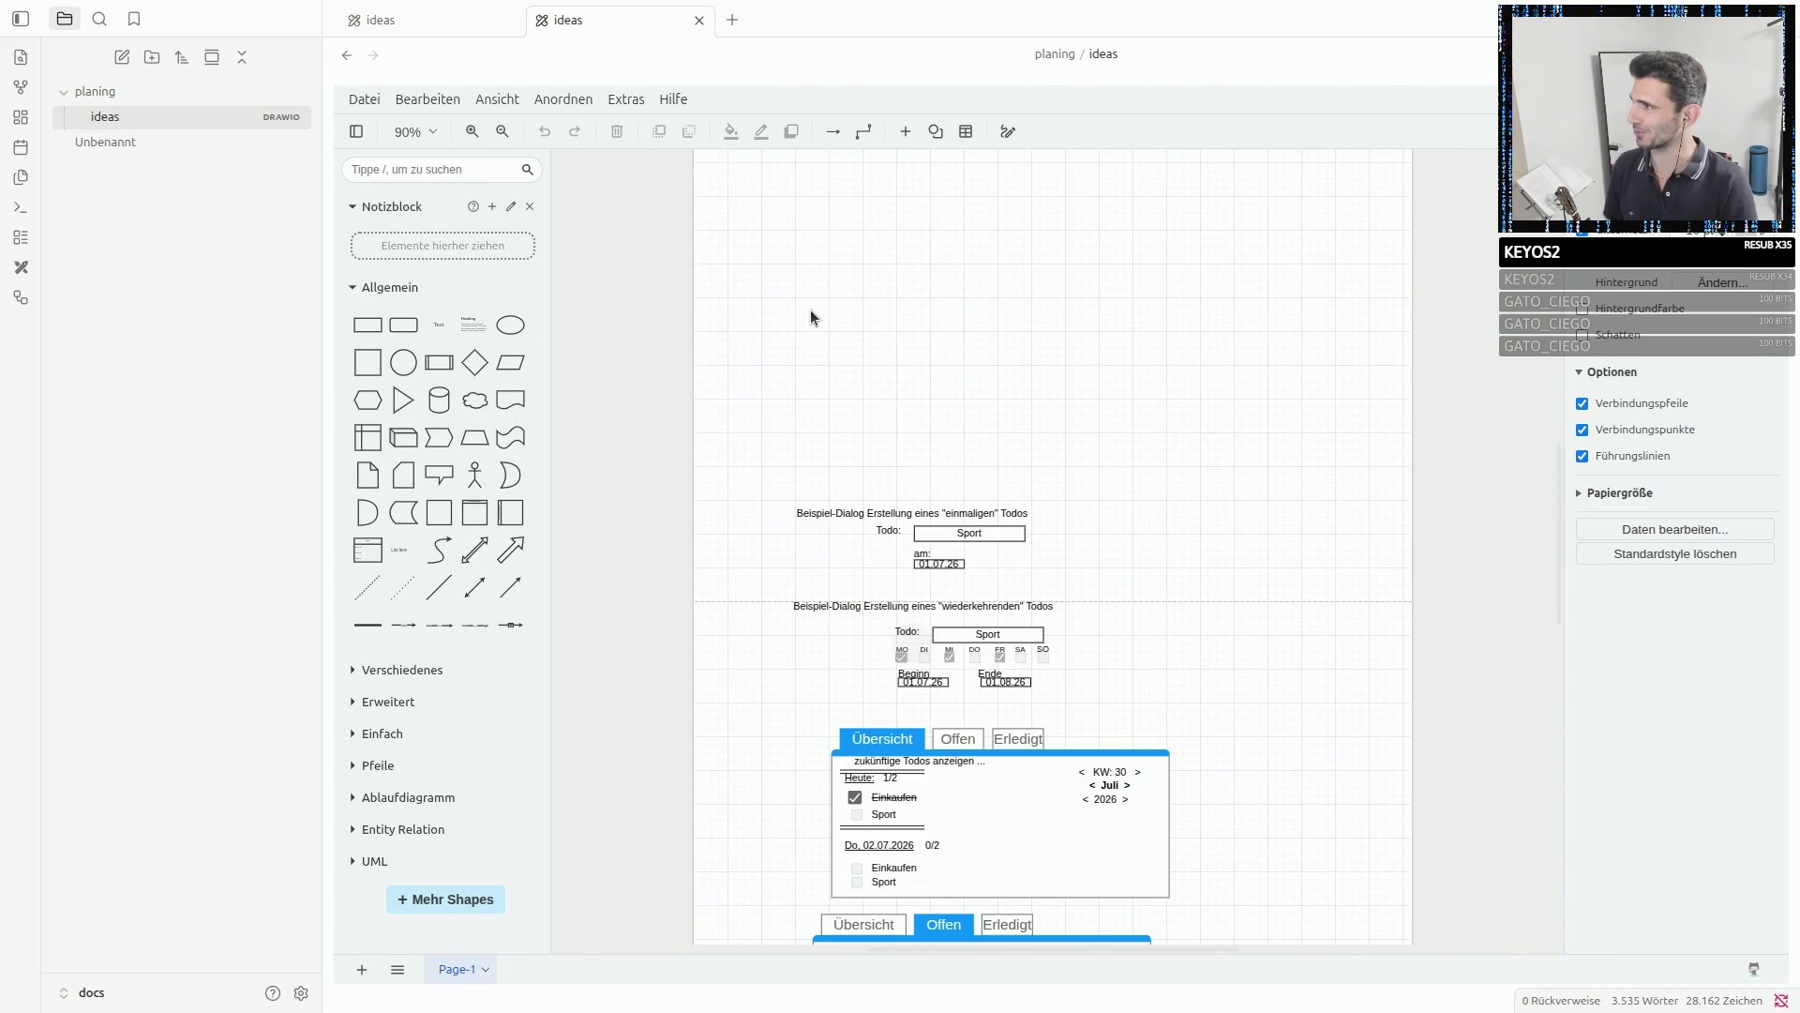
scroll(810, 317, up, 2)
scroll(1005, 499, down, 3)
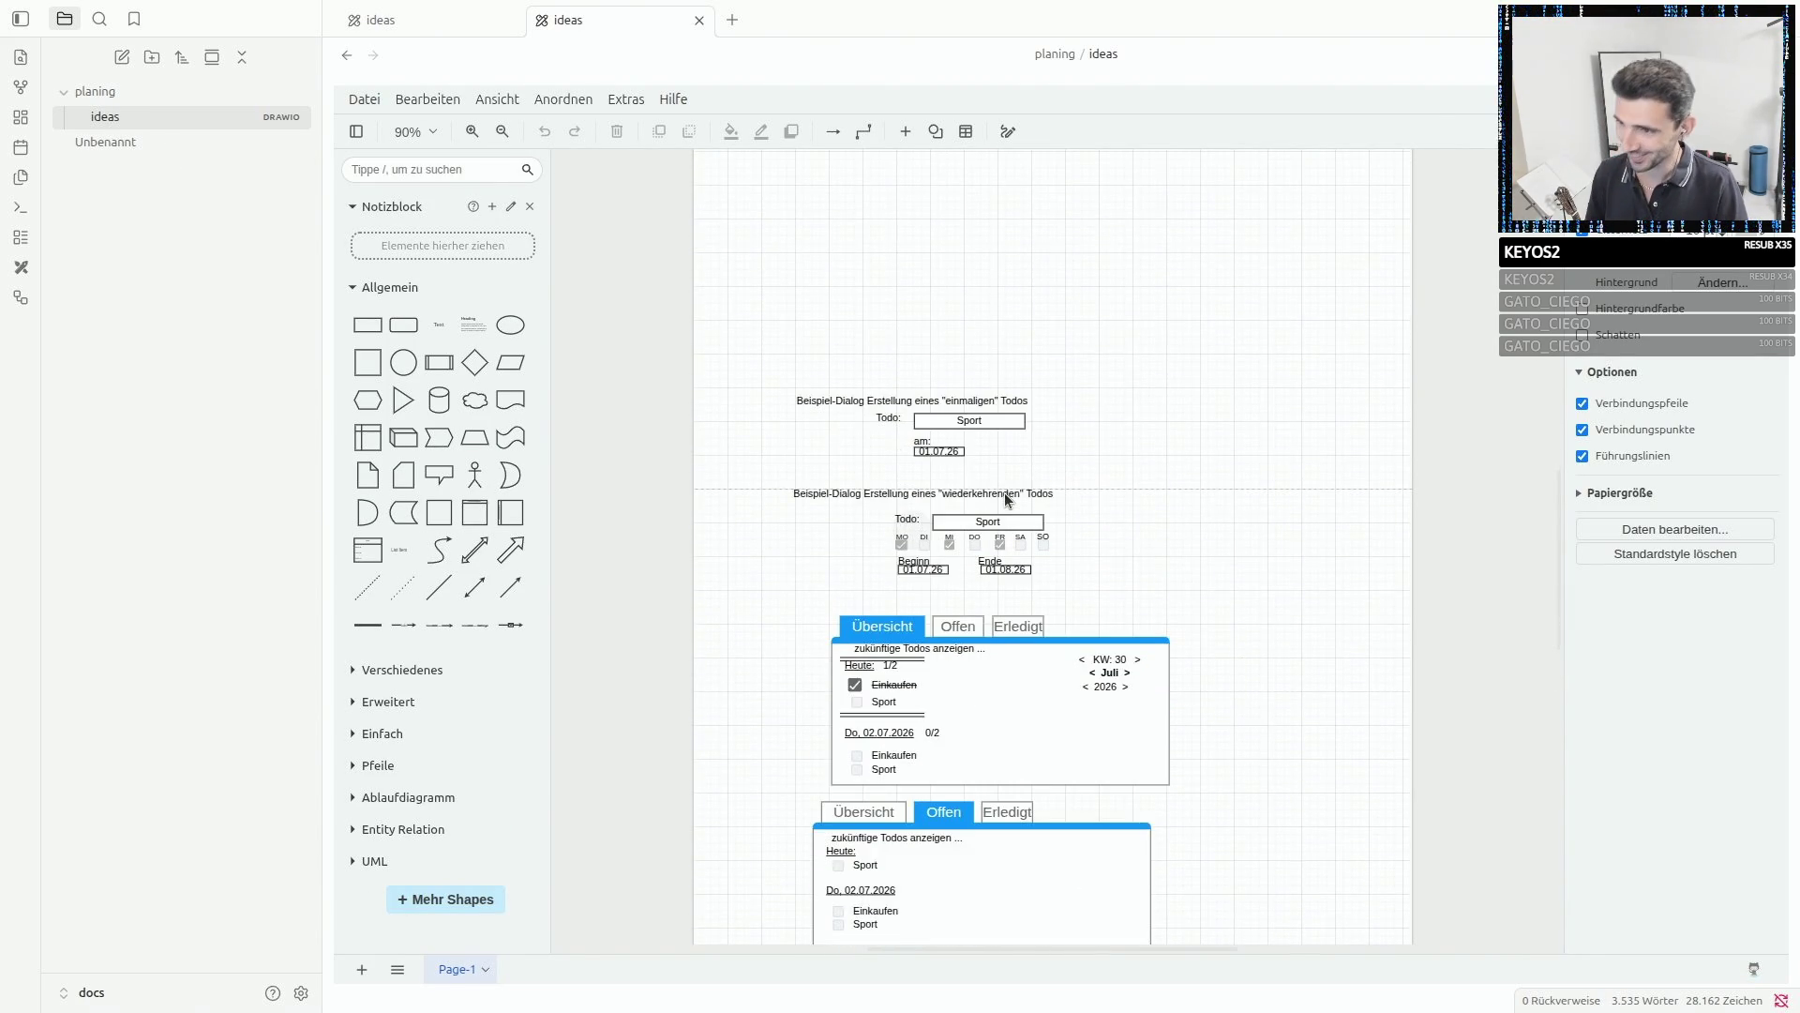
ctrl+scroll(1005, 499, up, 2)
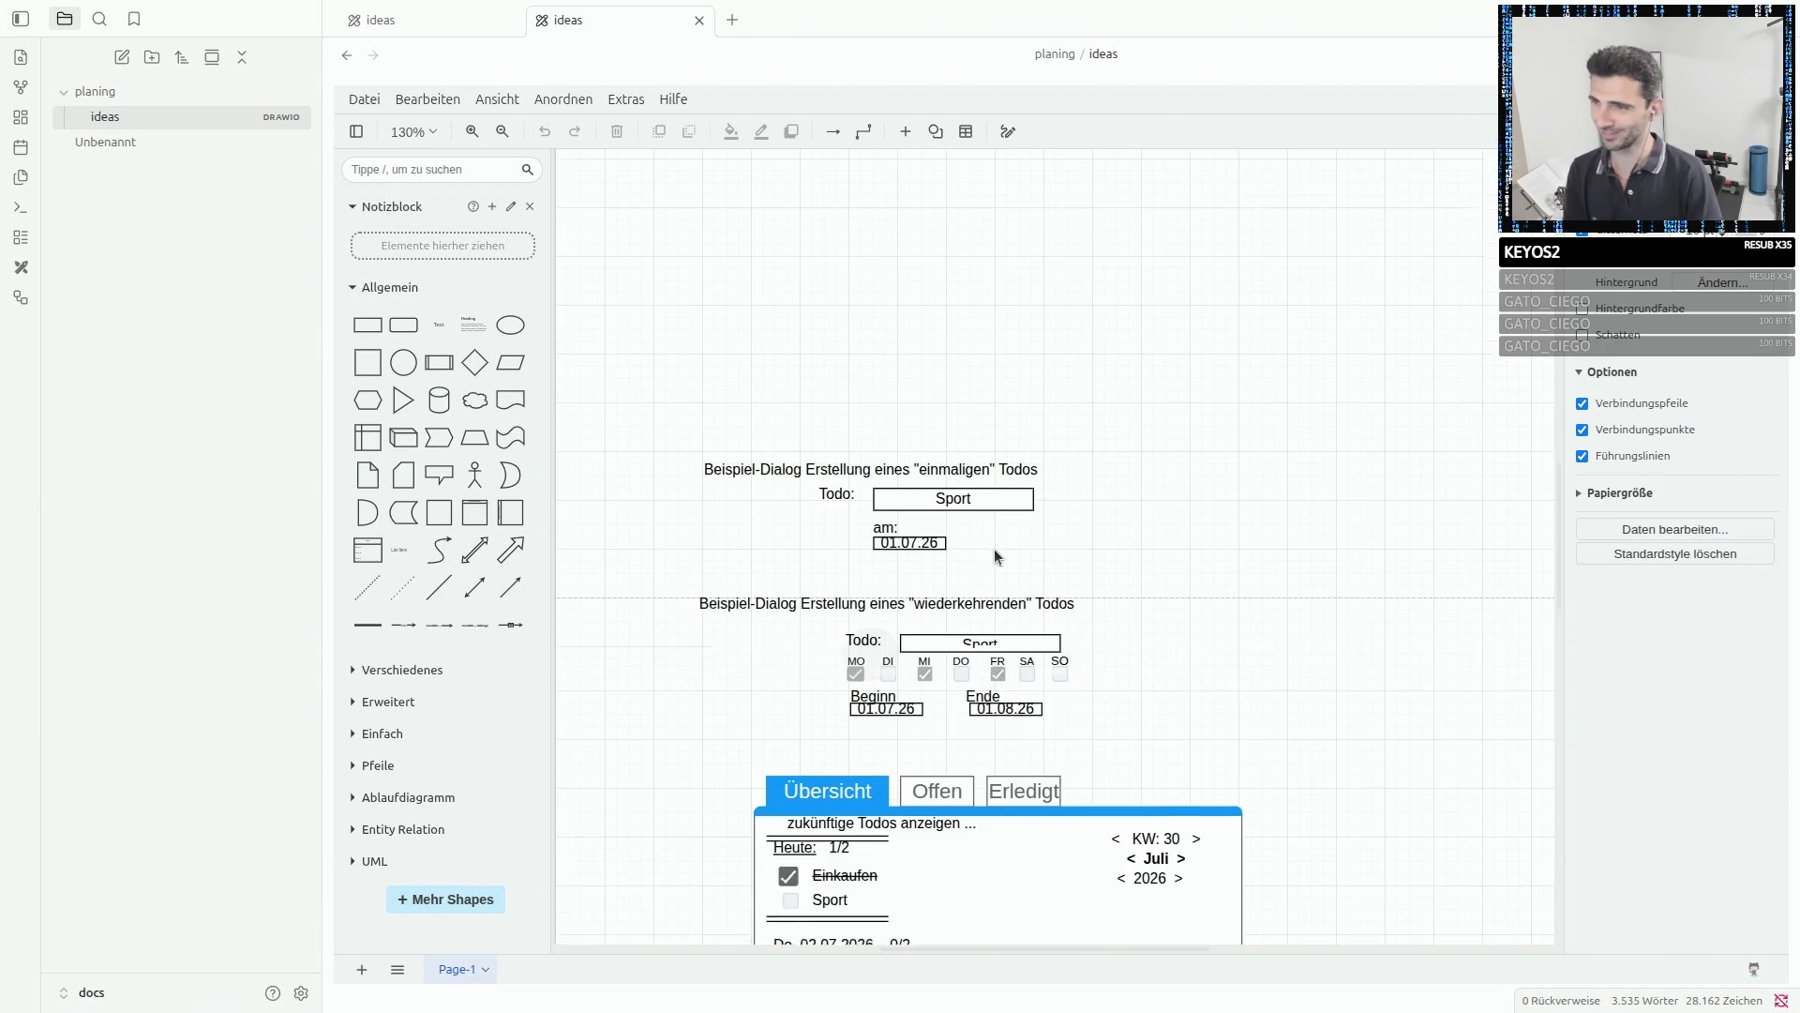
scroll(994, 548, down, 5)
scroll(988, 547, down, 2)
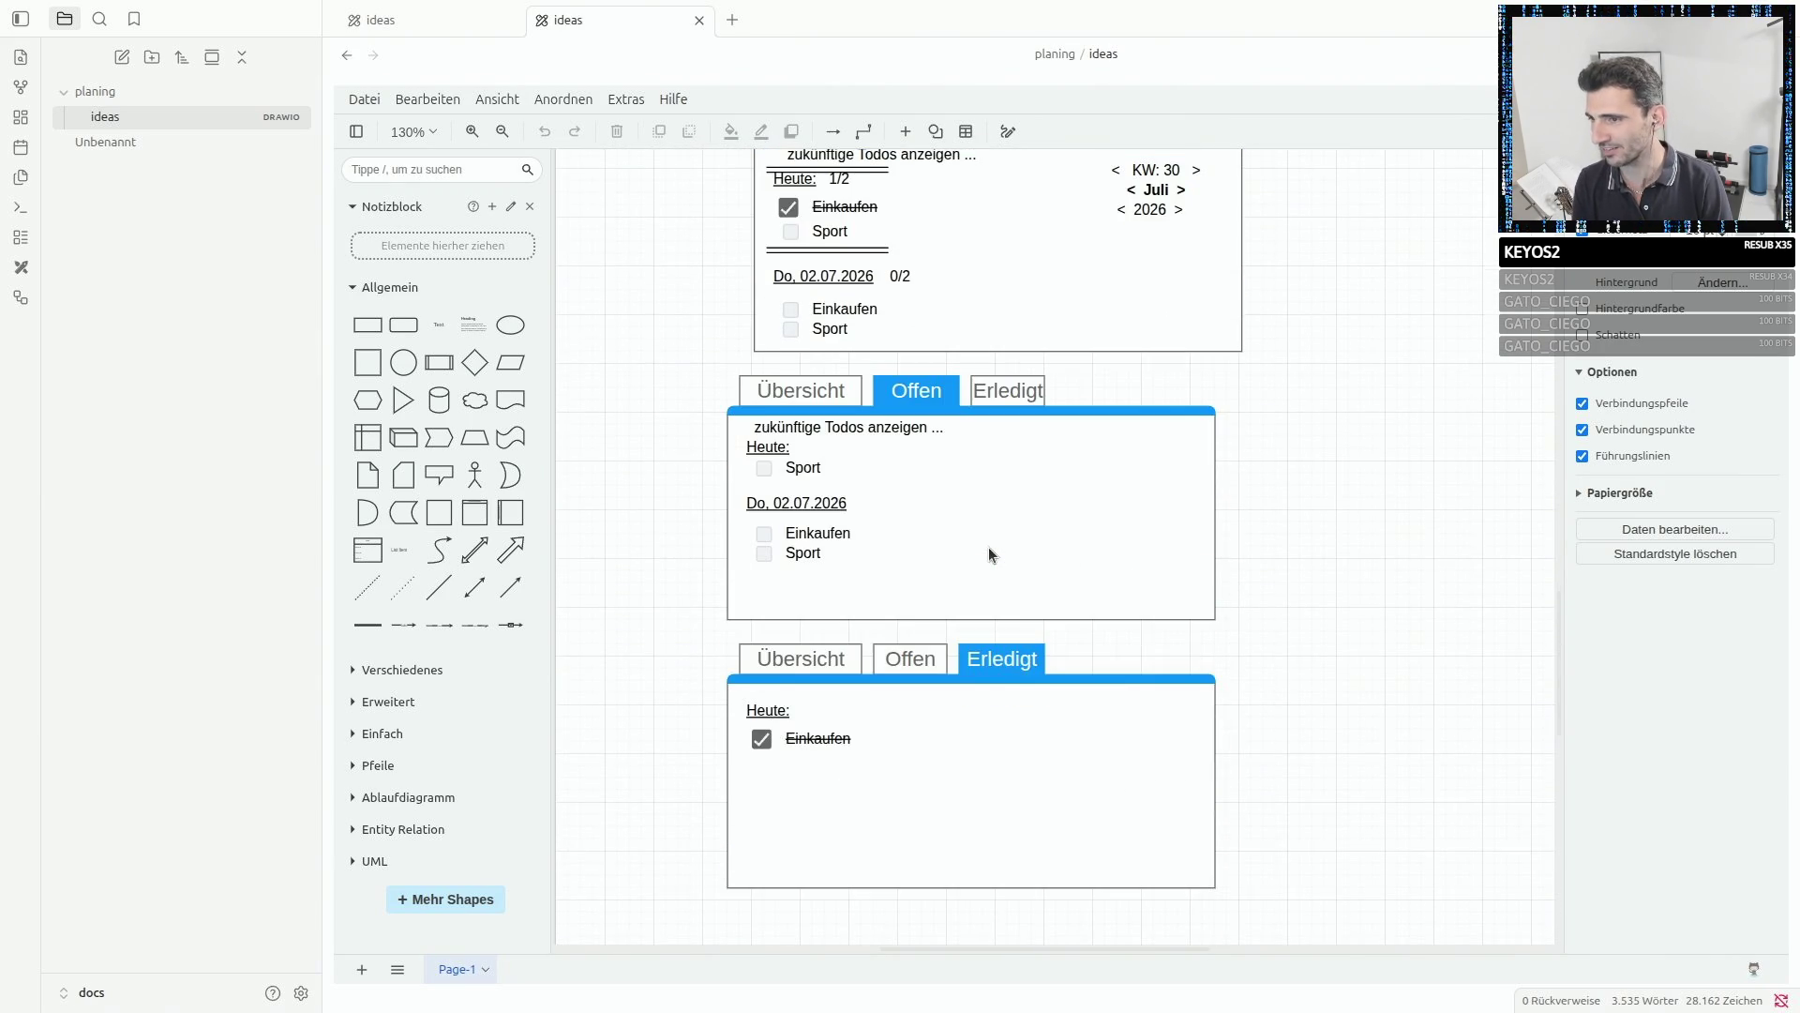
scroll(609, 401, up, 2)
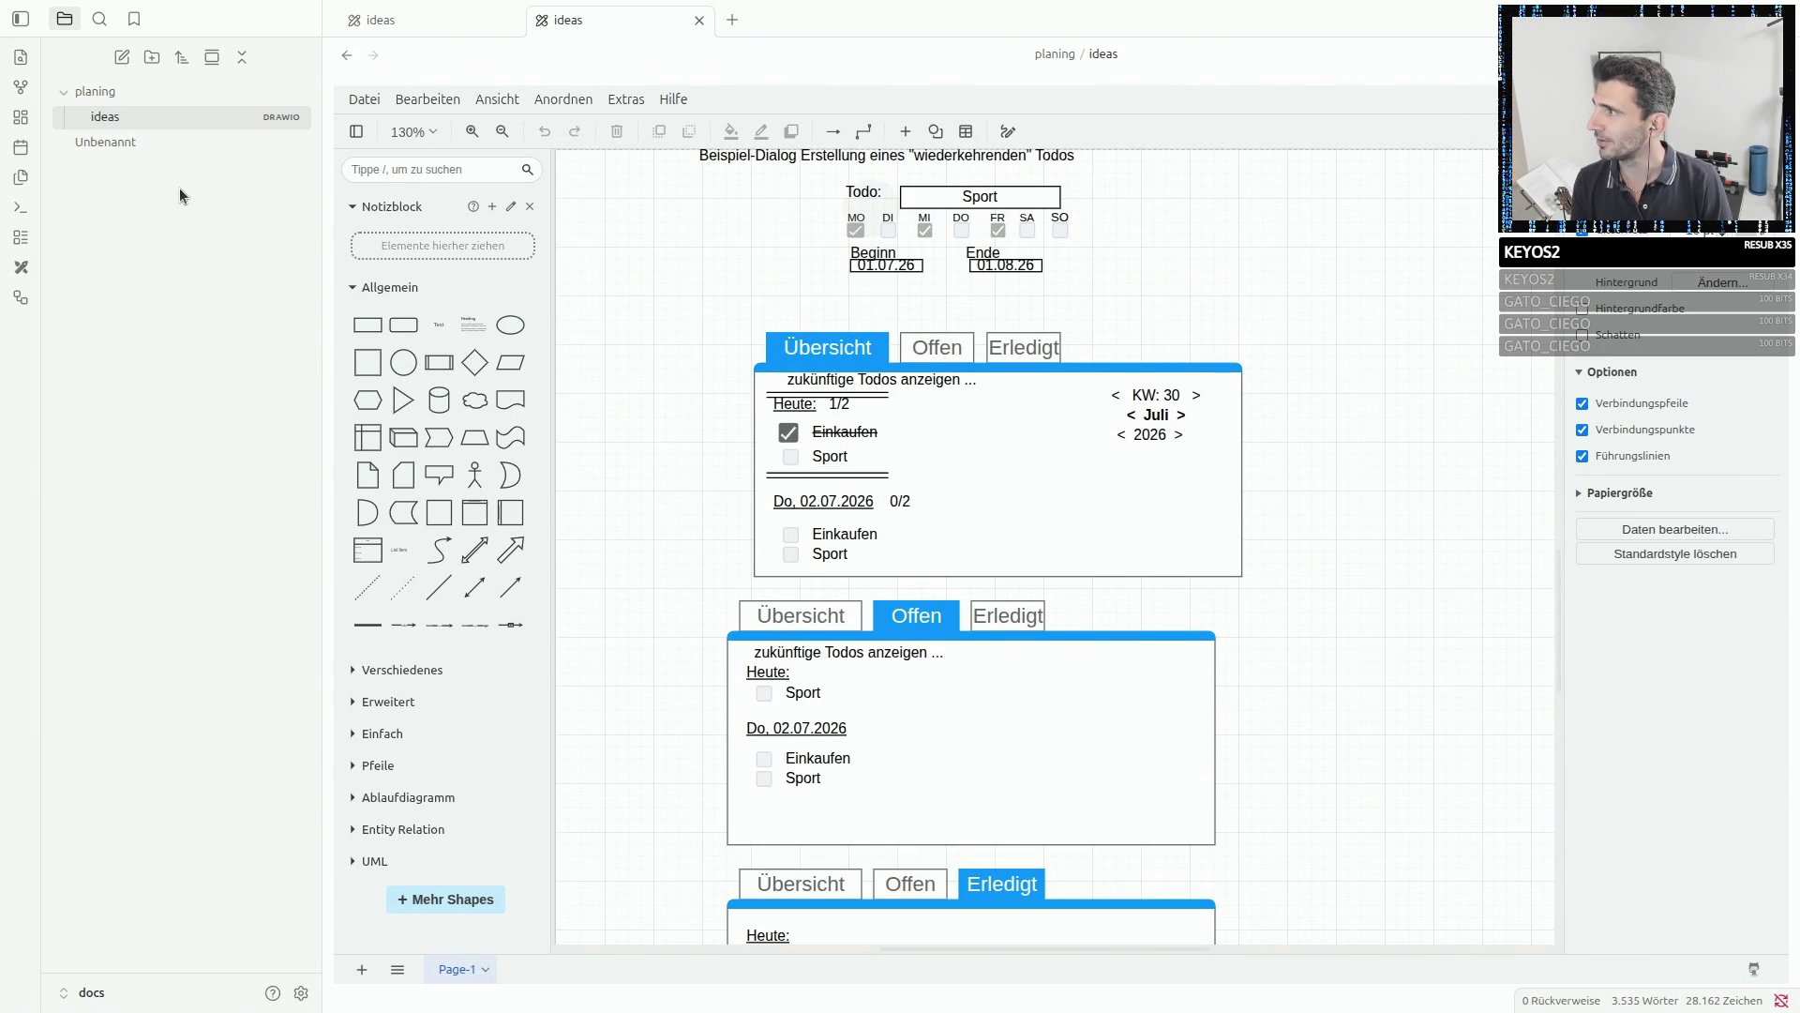
- Delete the Unbenannt note
click(116, 141)
right_click(116, 139)
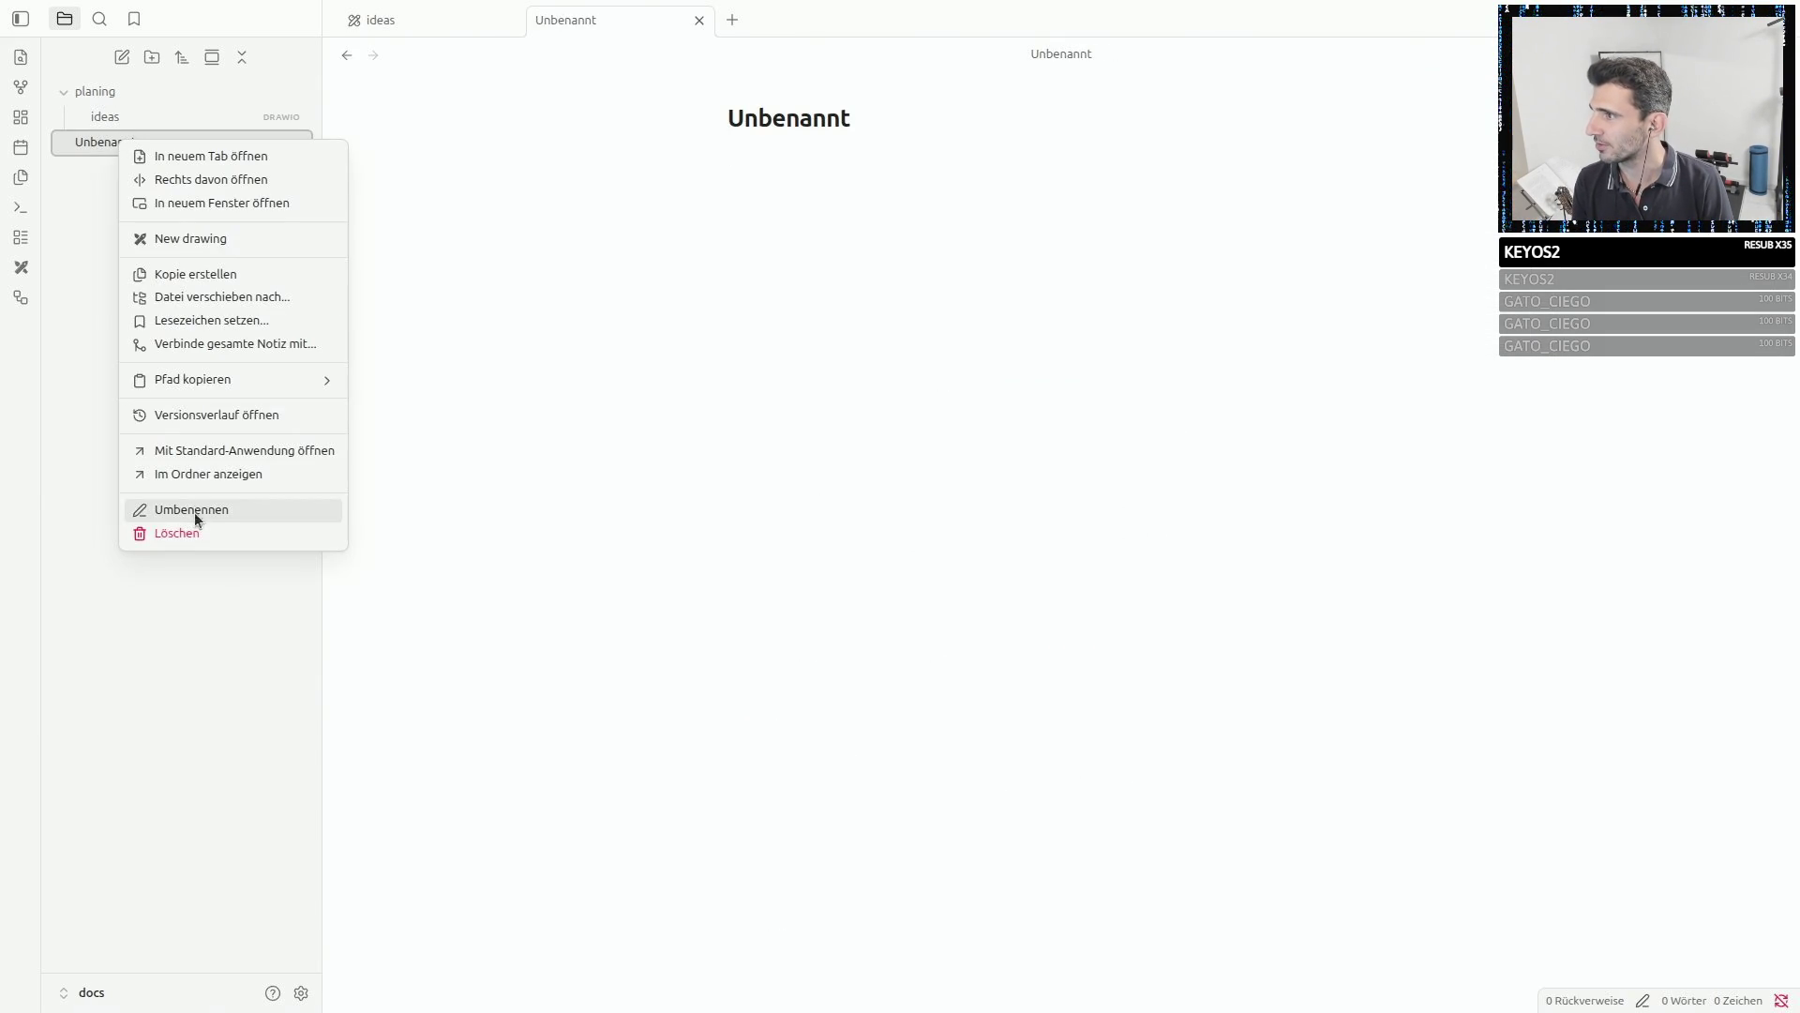
click(178, 533)
key(Return)
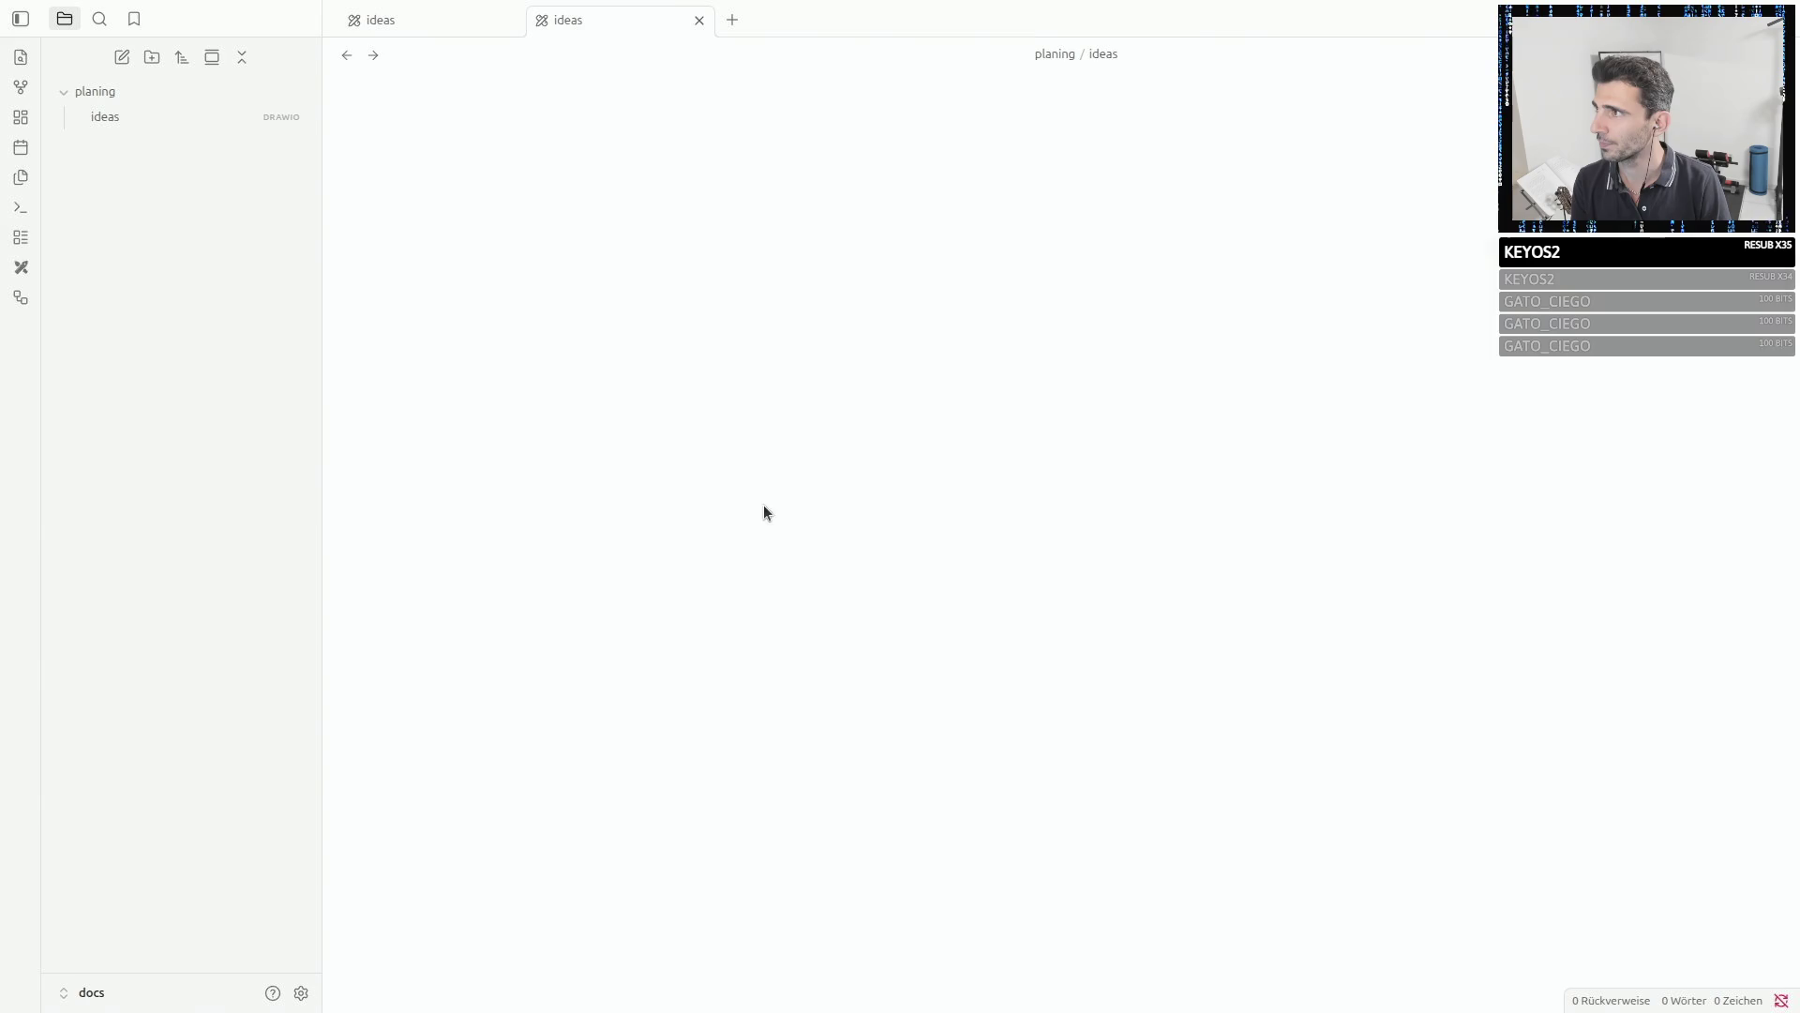
- Rename the ideas file to 'UI draft'
right_click(117, 117)
click(223, 459)
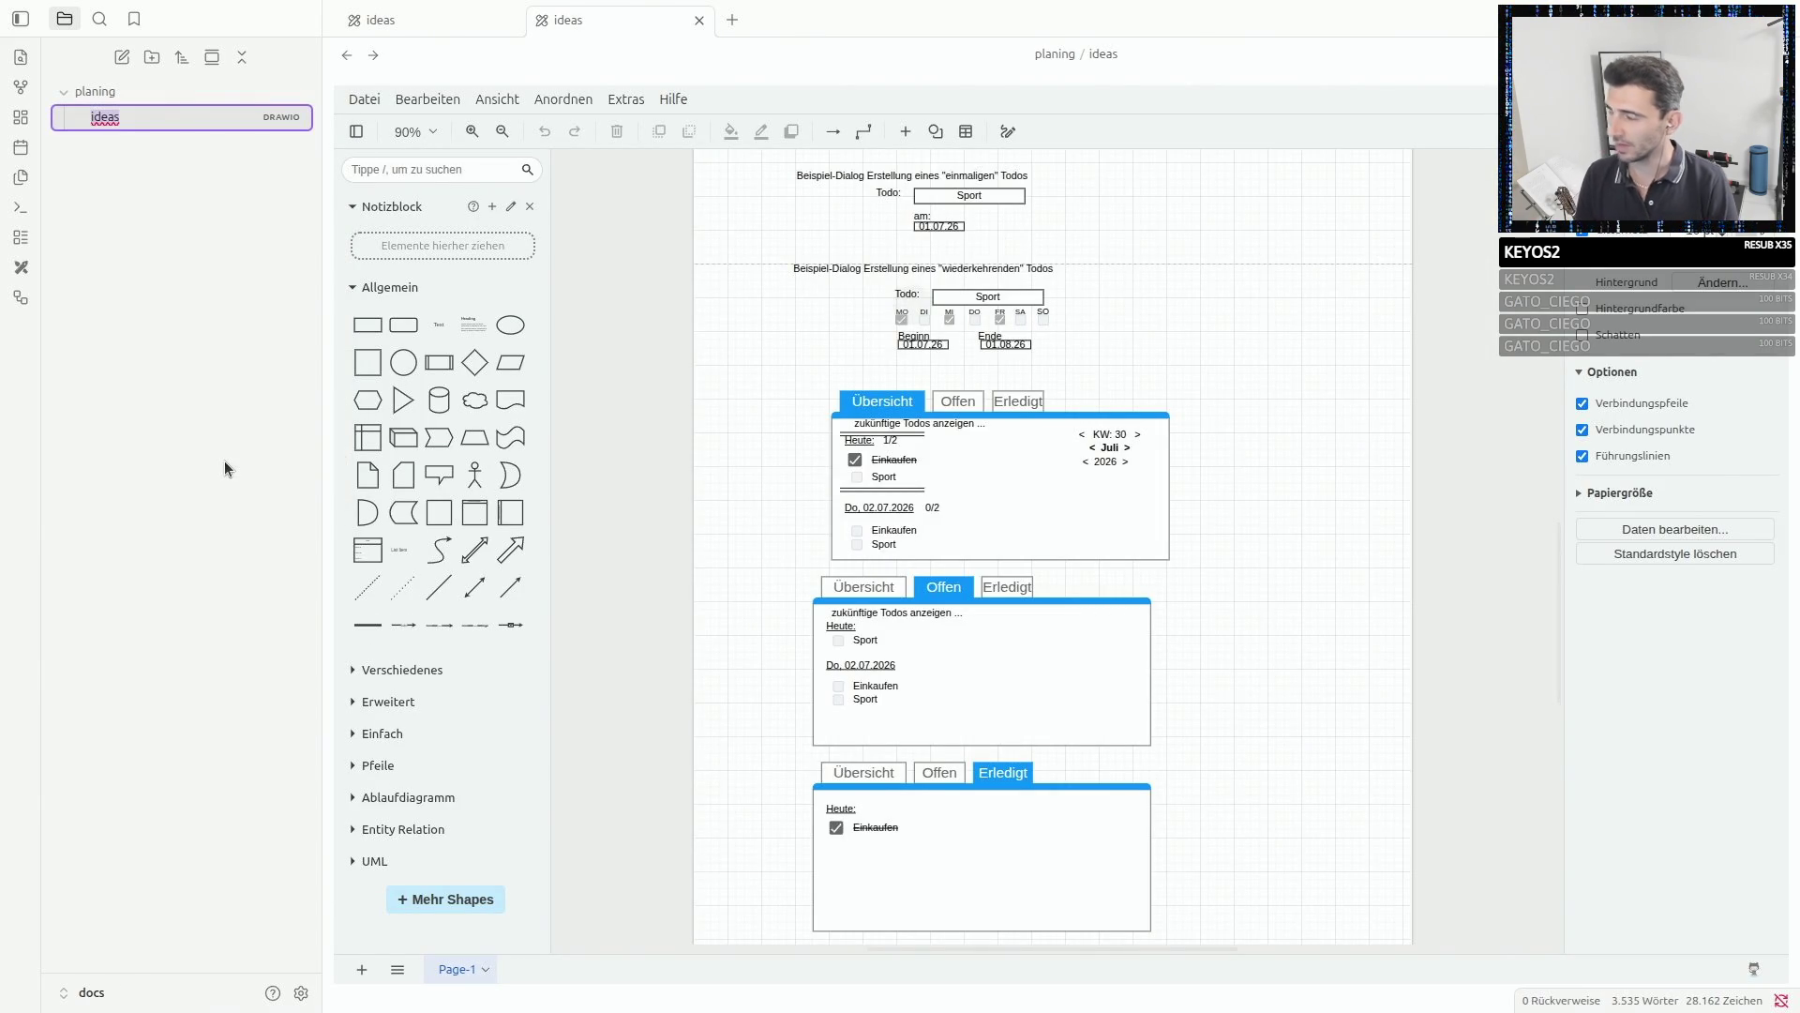
text(UI m)
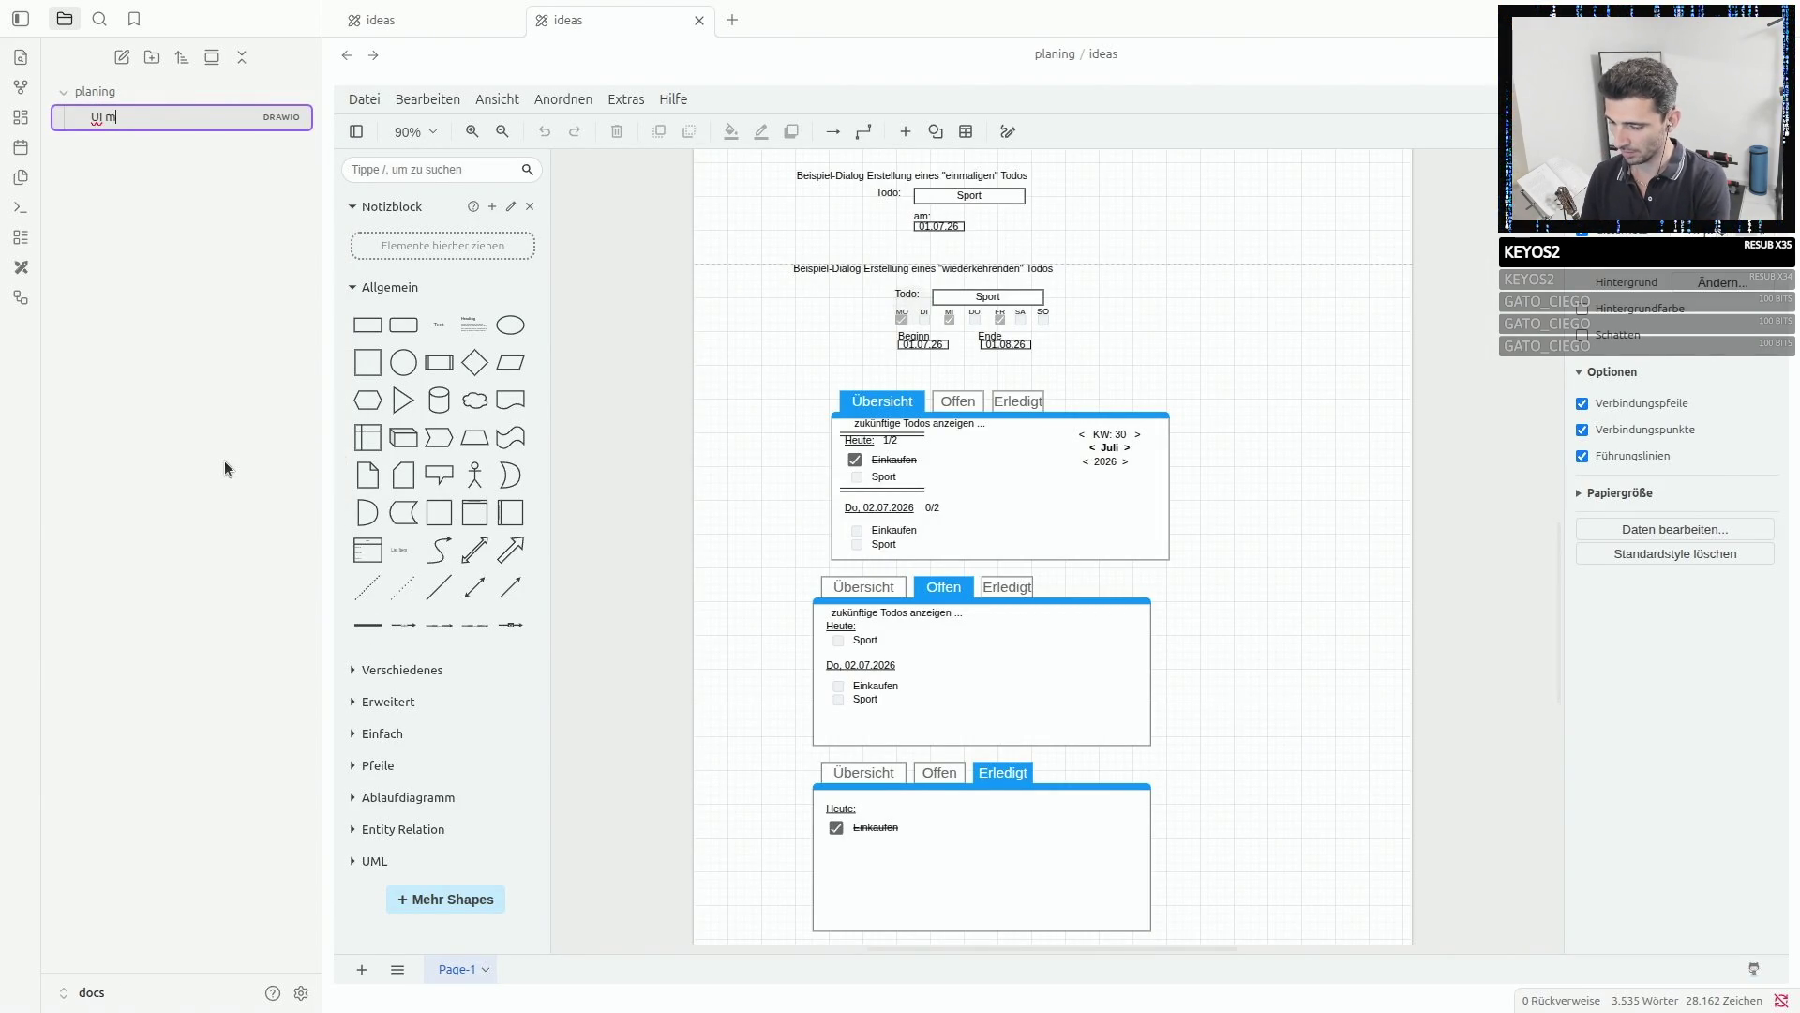
text(ockup)
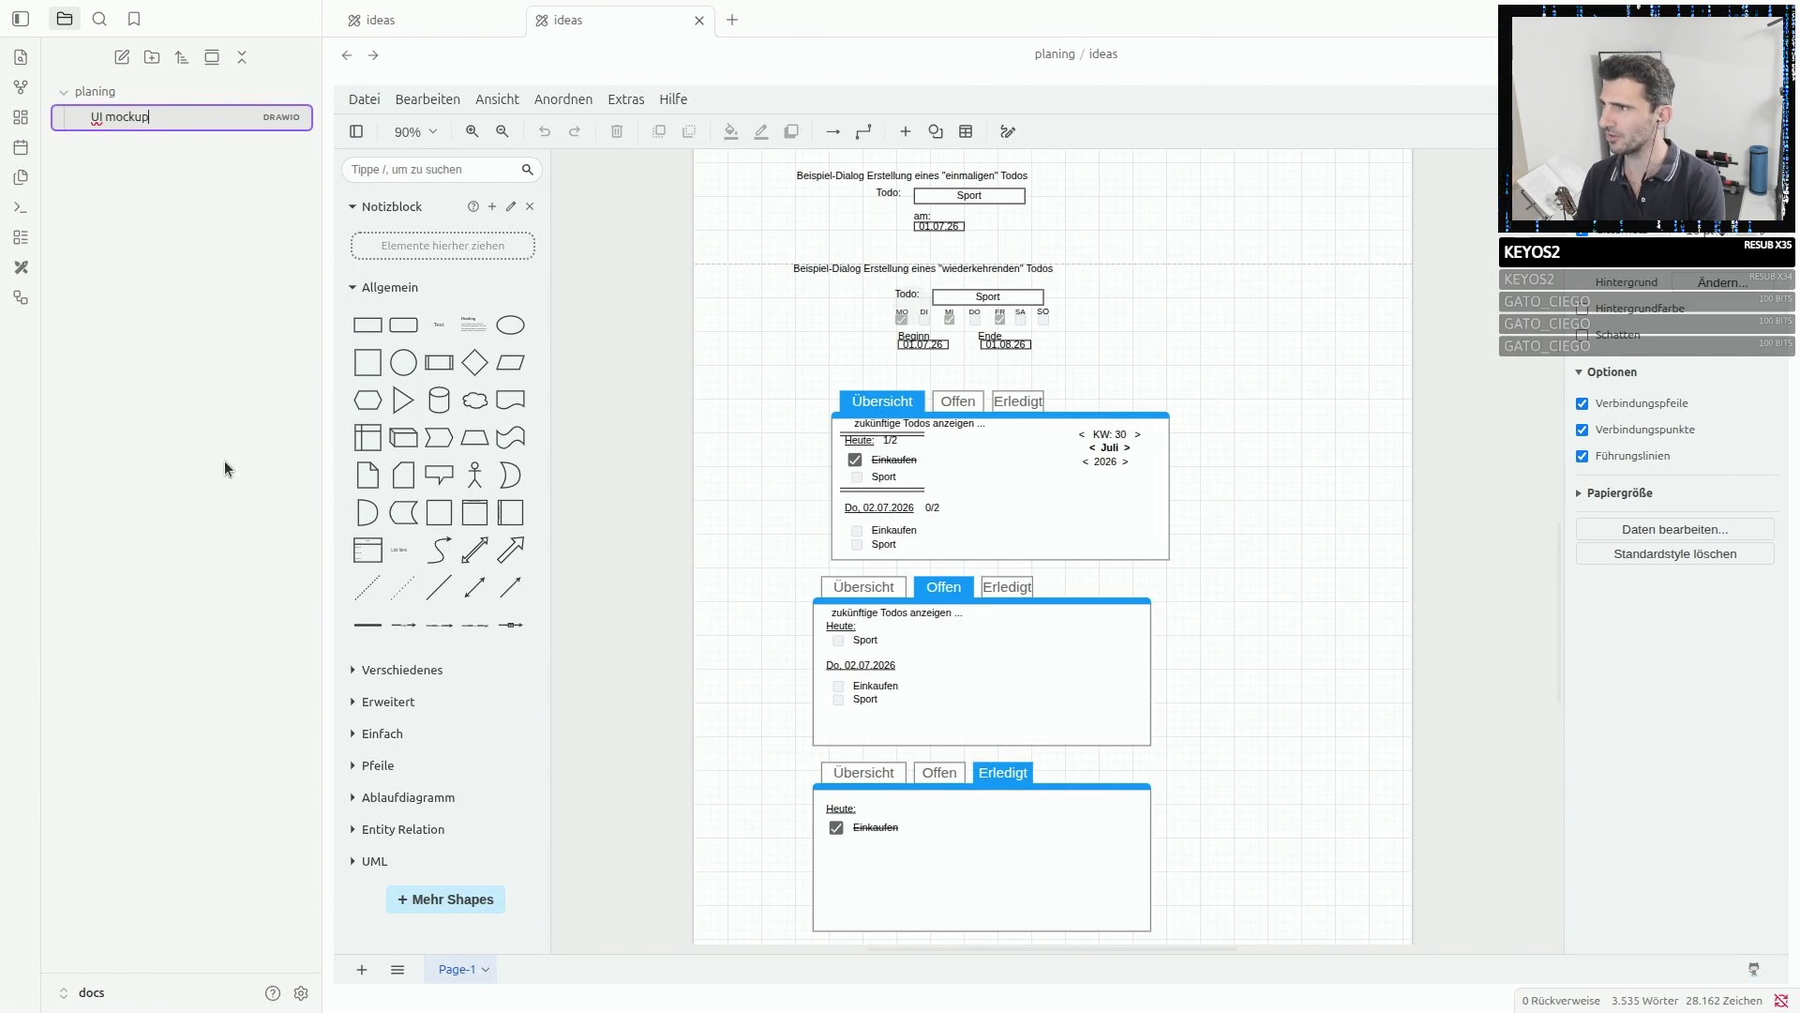
key(BackSpace)
key(BackSpace)
key(BackSpace)
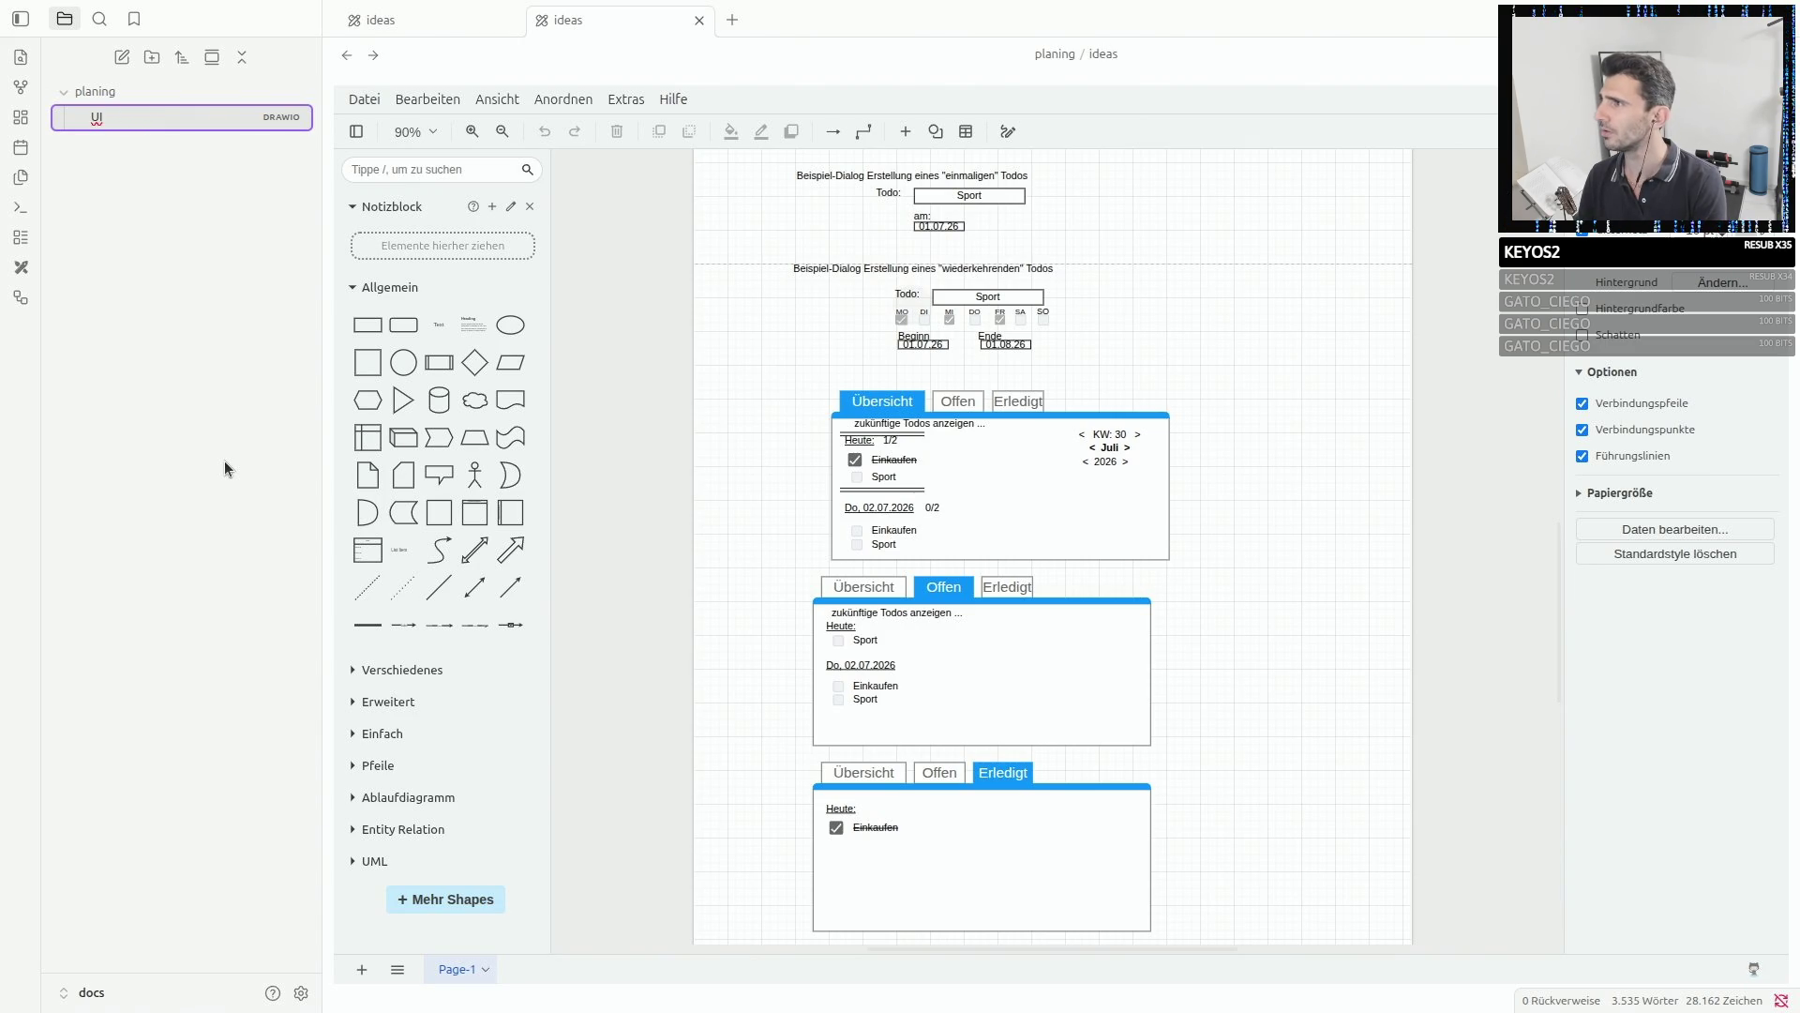
text(draft)
key(Return)
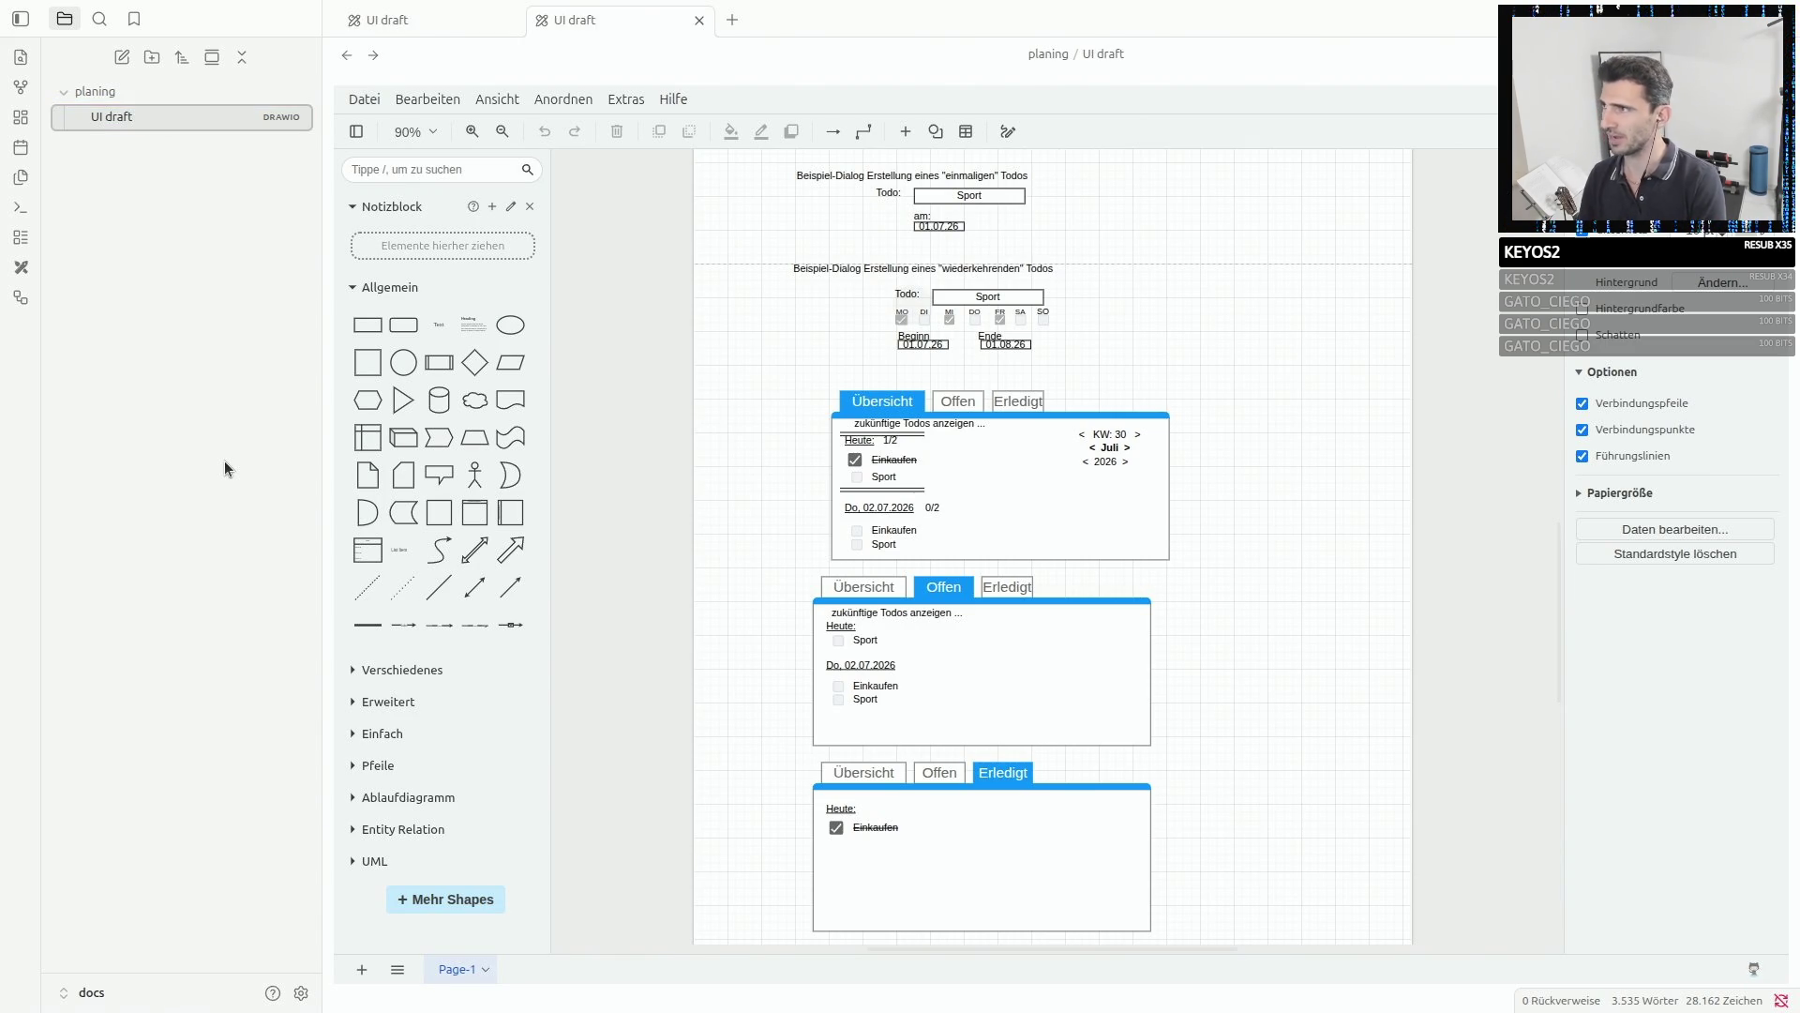
- Scroll through the UI draft diagram, then switch to the browser showing the FastAPI tutorial
scroll(1020, 422, up, 5)
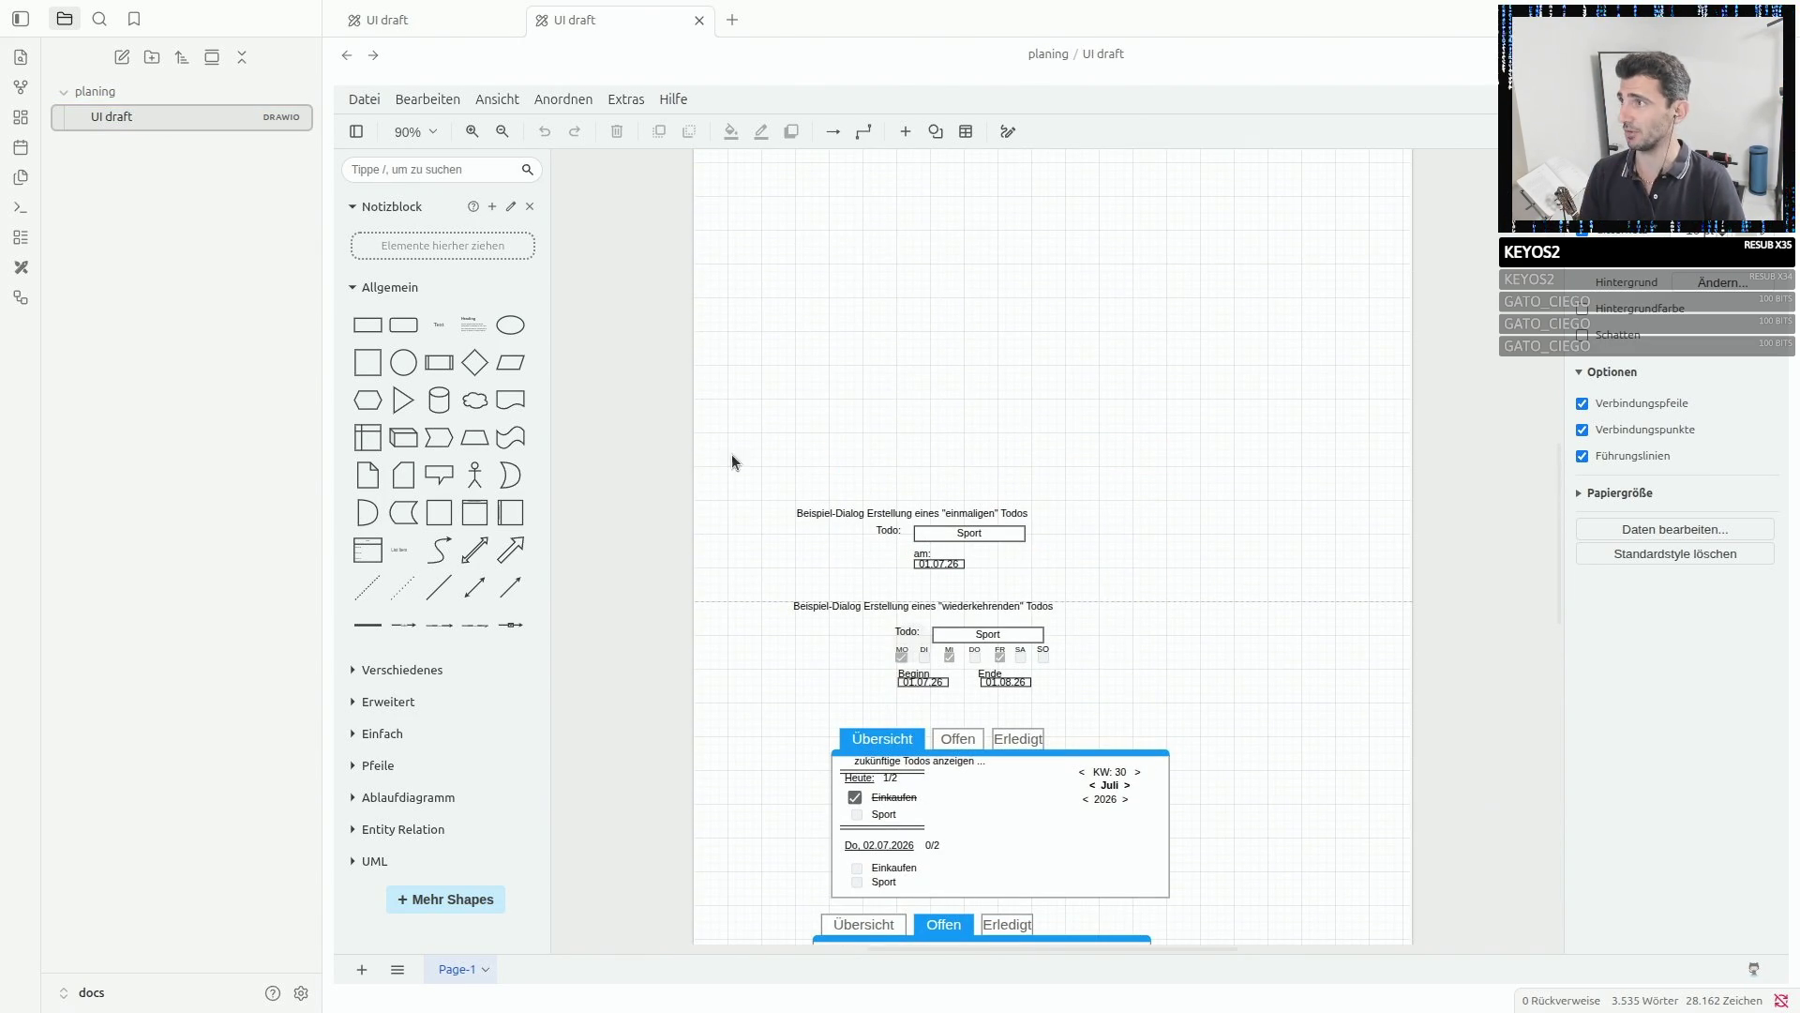
scroll(571, 373, down, 3)
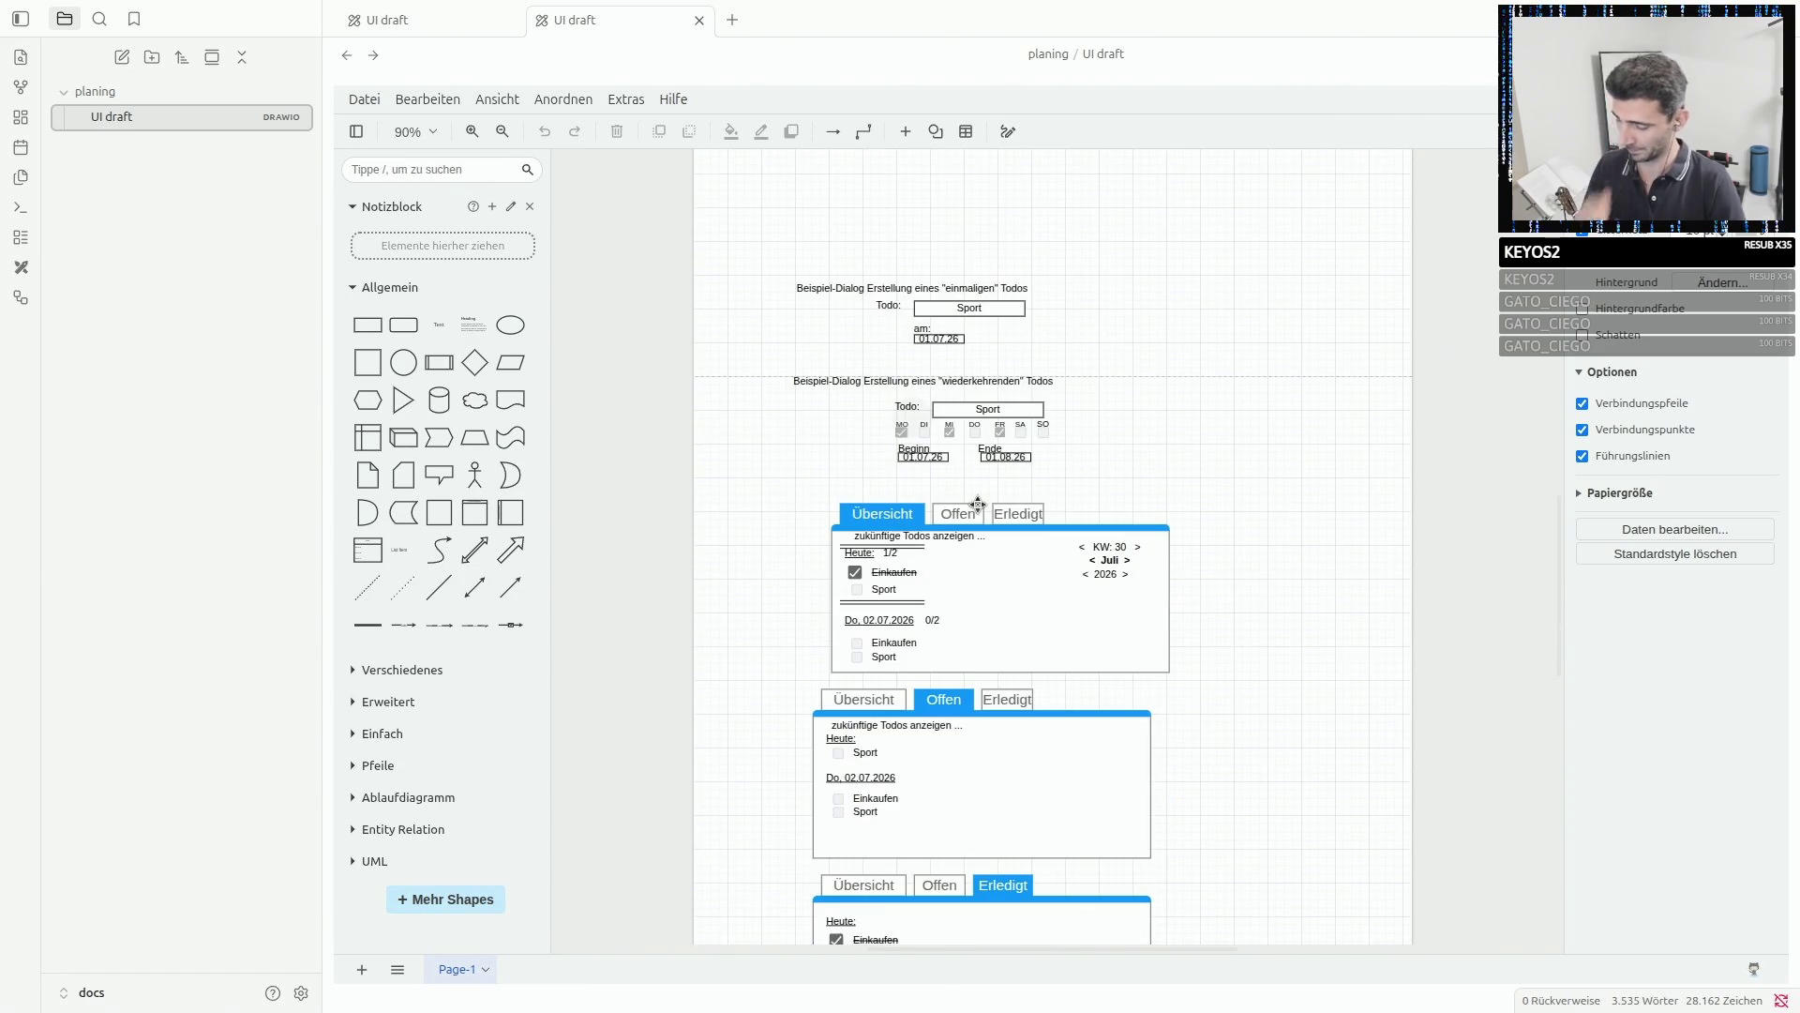
scroll(978, 504, up, 4)
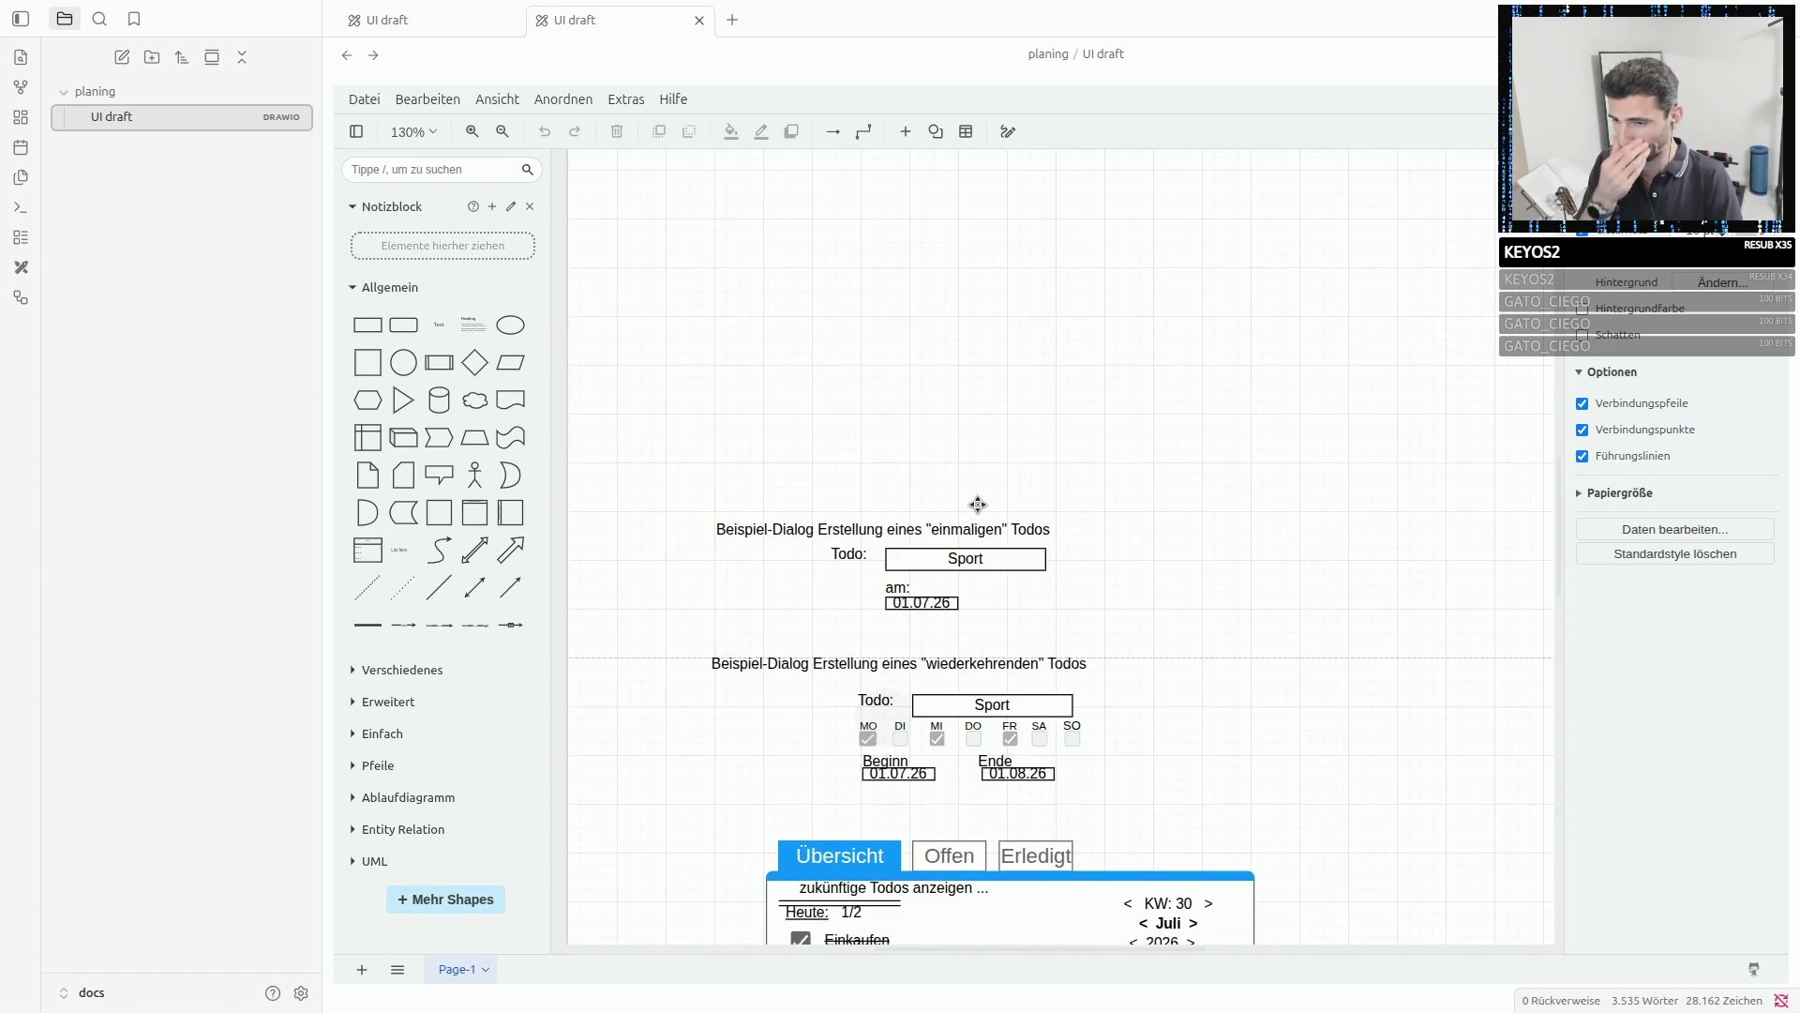
scroll(978, 505, down, 5)
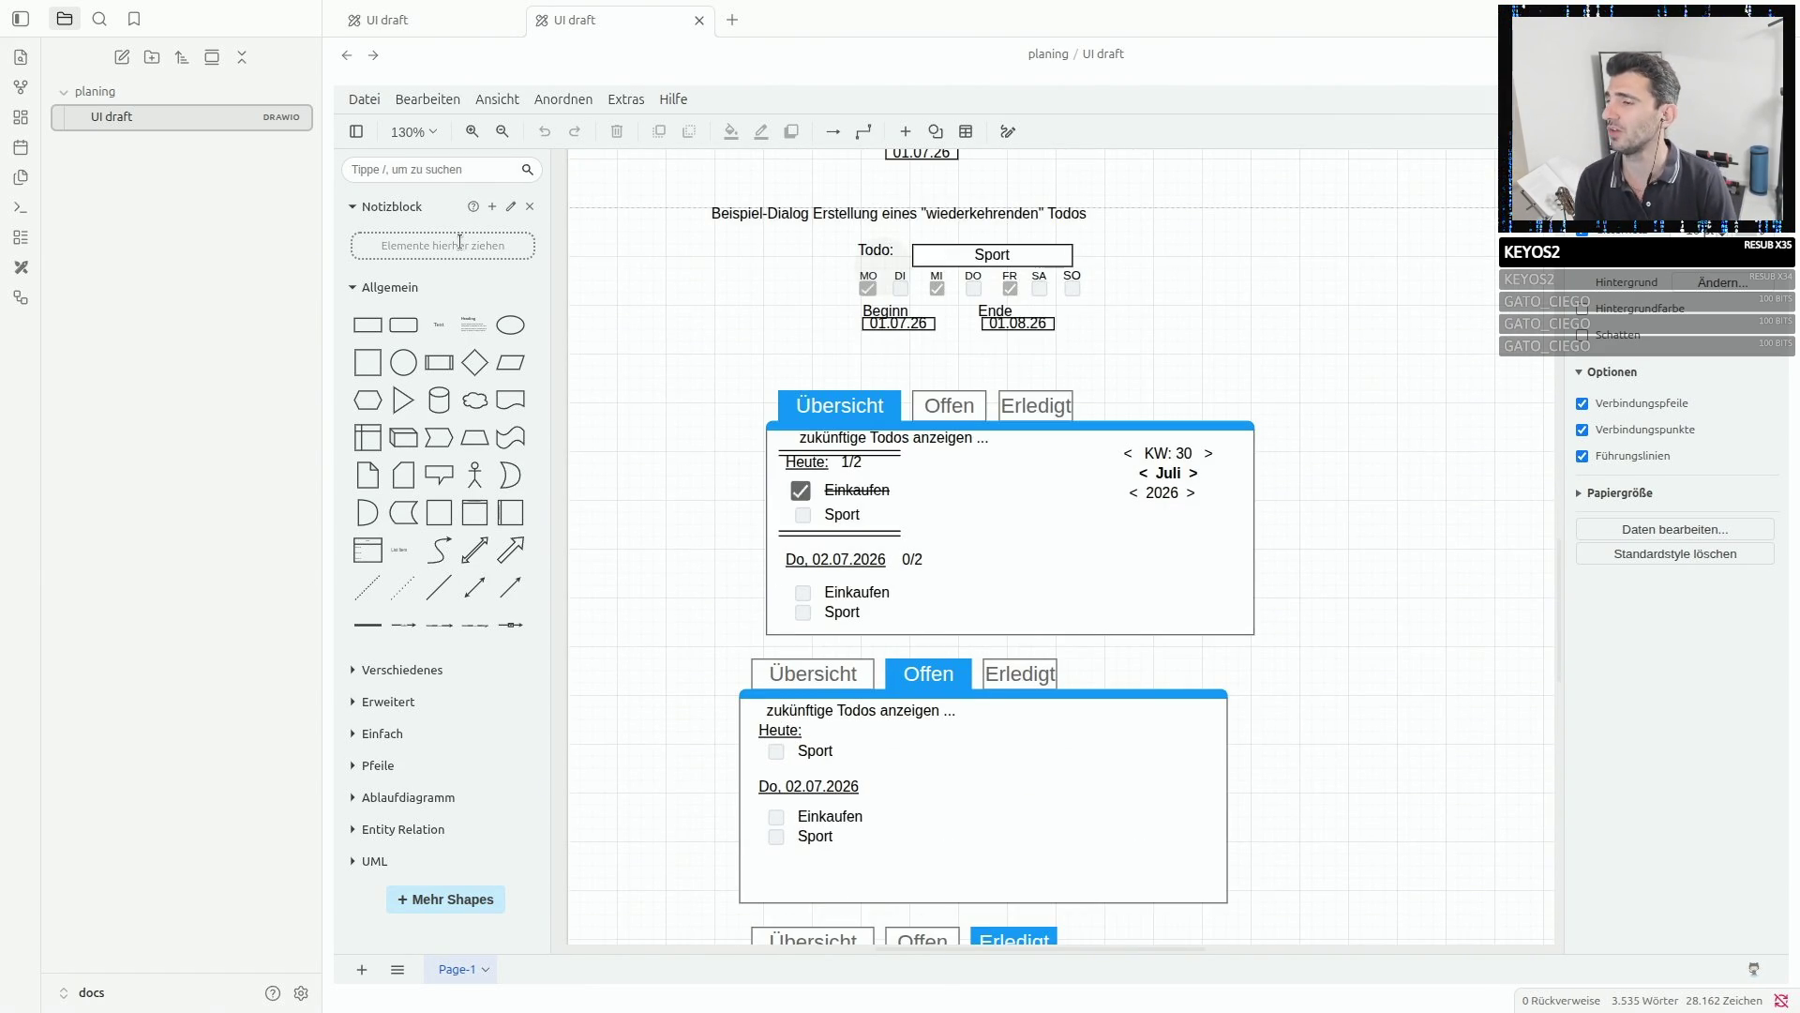
scroll(907, 420, down, 3)
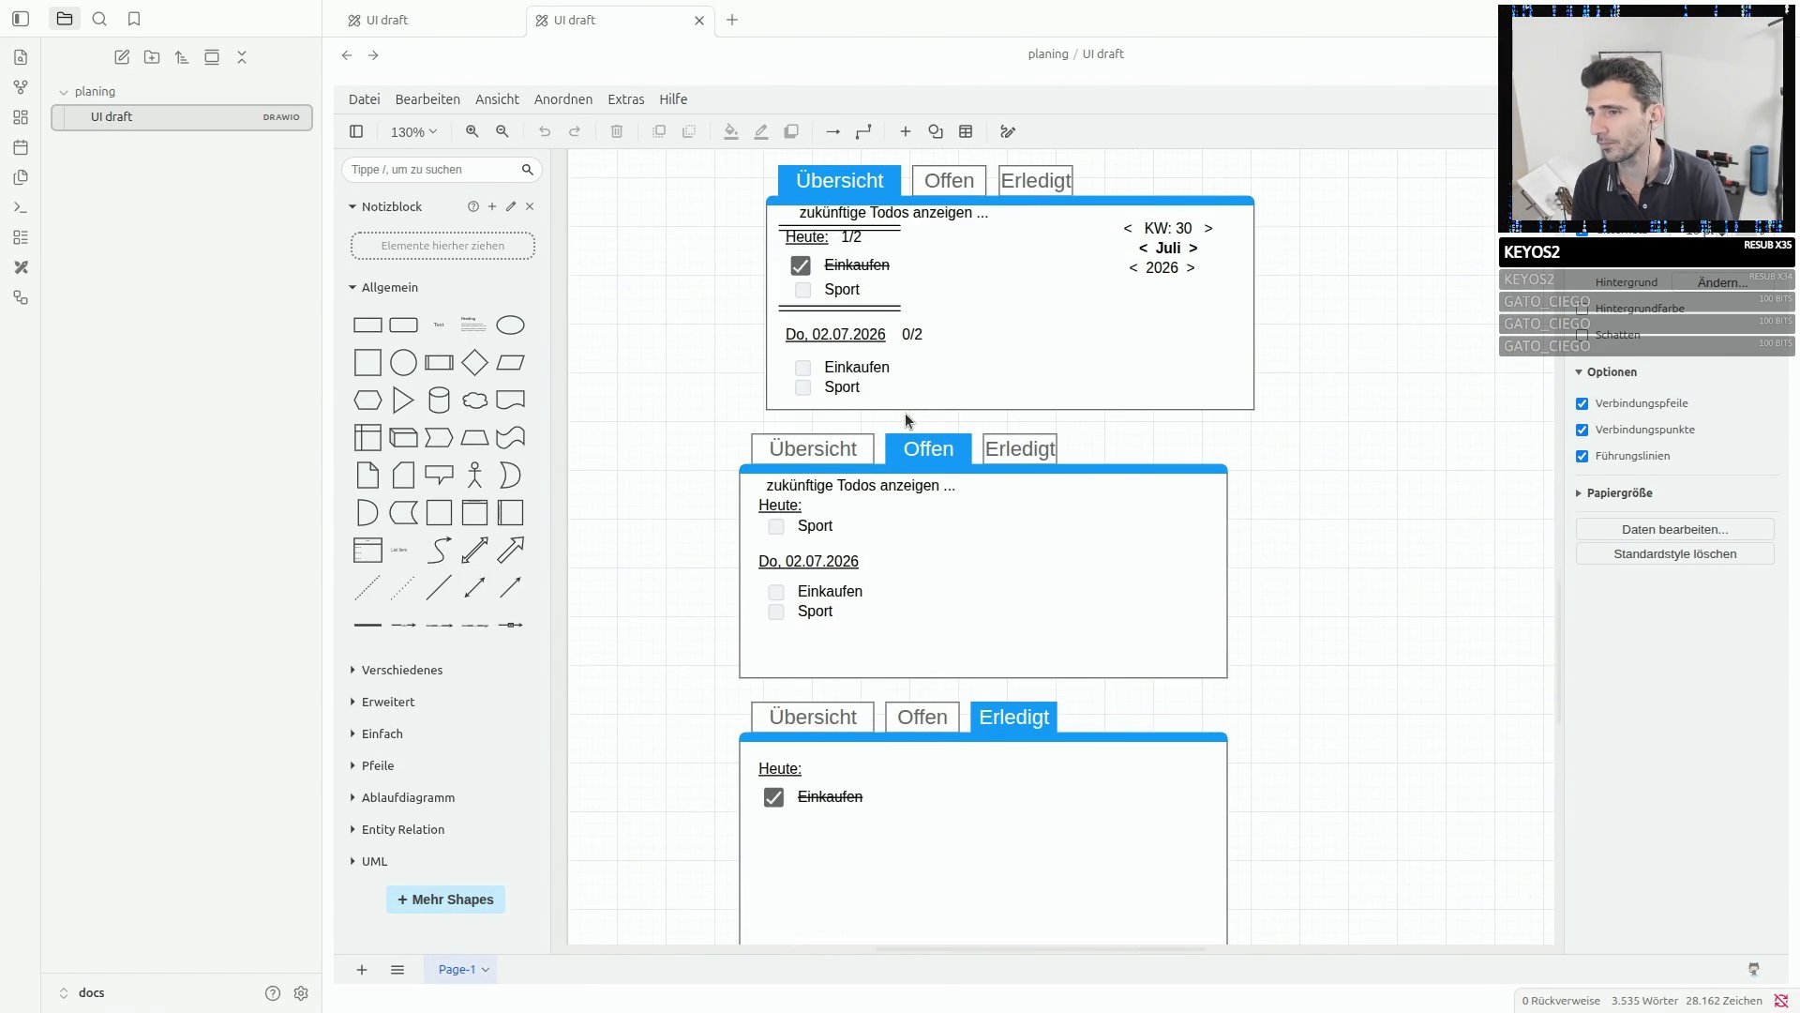
scroll(903, 413, down, 3)
scroll(904, 413, up, 5)
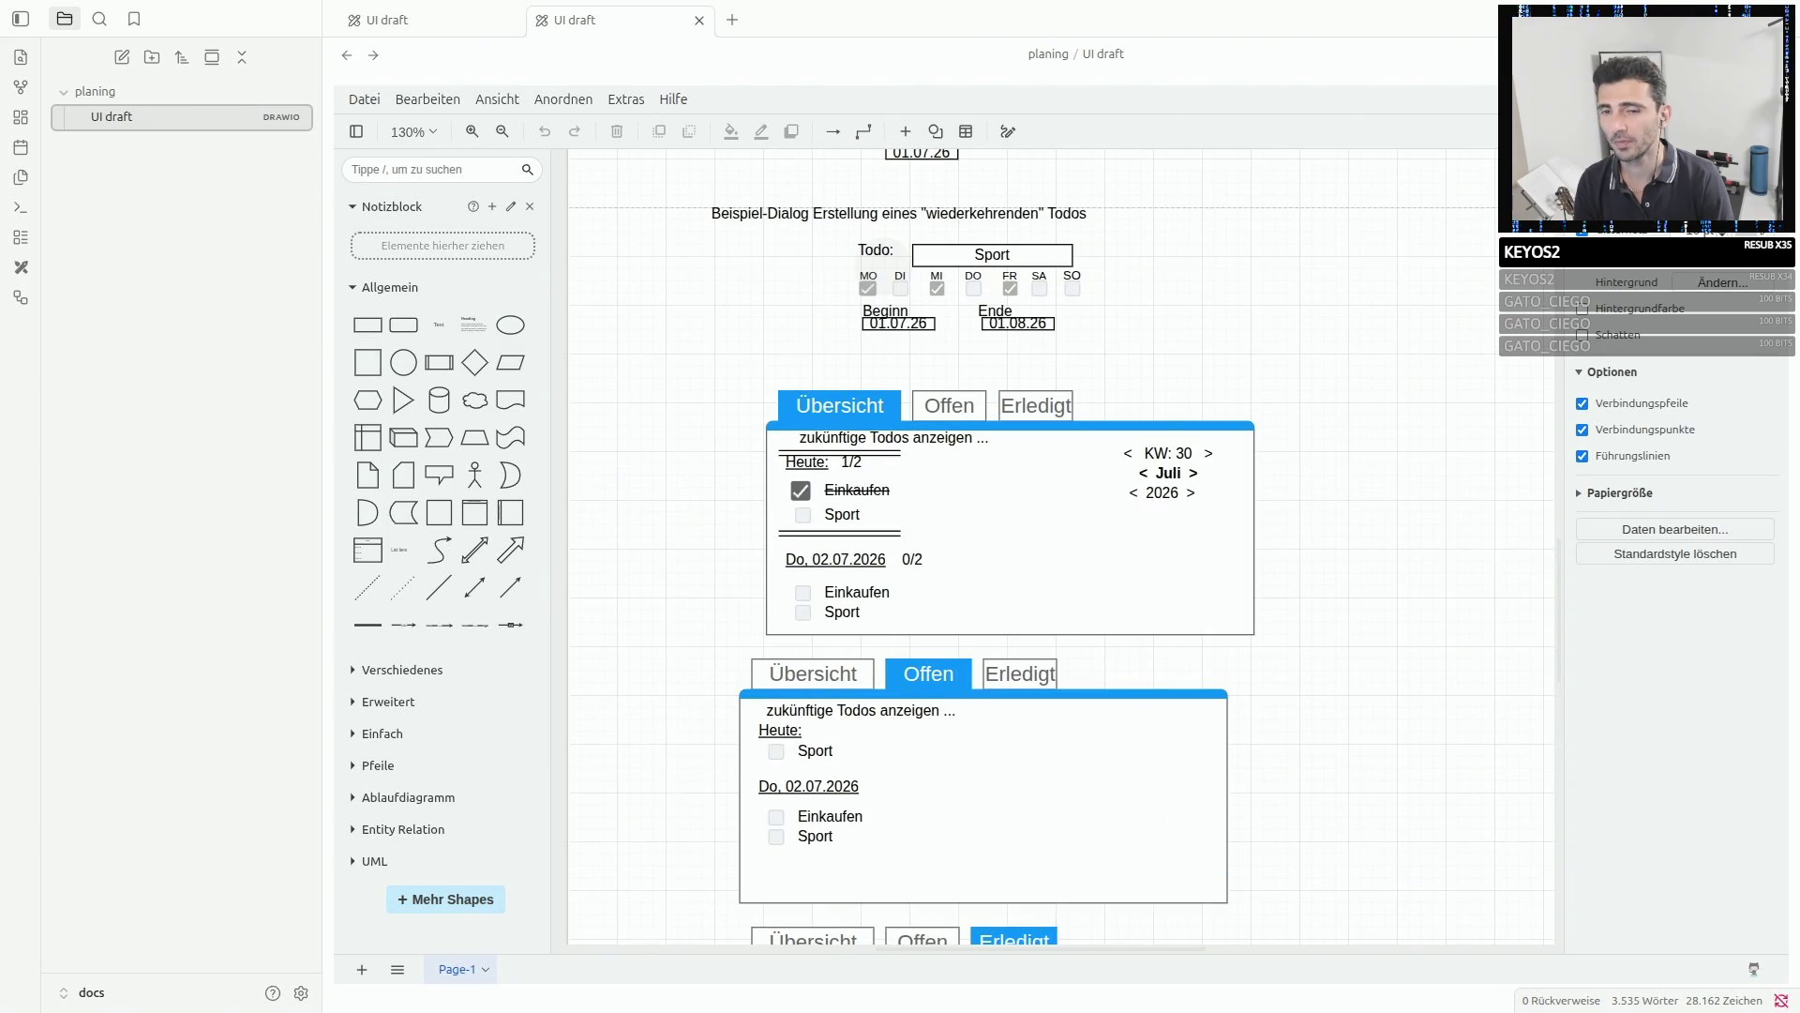
key(super+Page_Down)
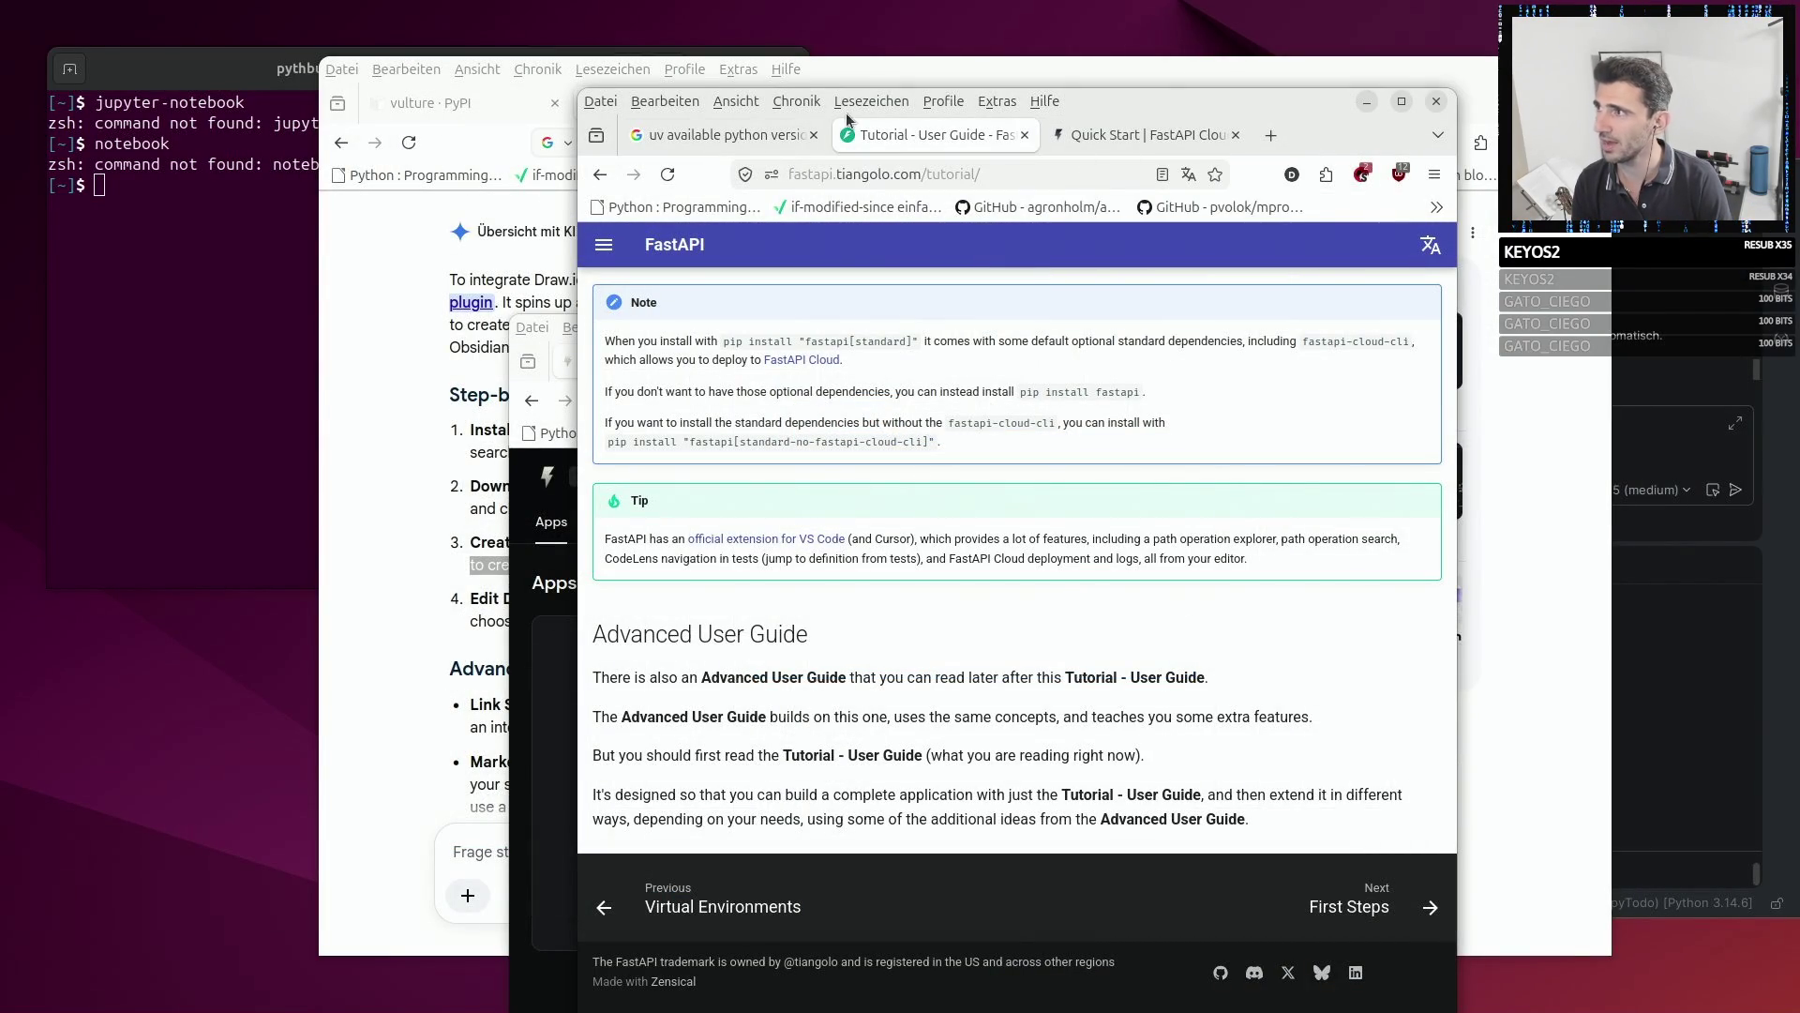
- Maximize Firefox, dismiss the find bar and scroll to the Install FastAPI section
double_click(1148, 101)
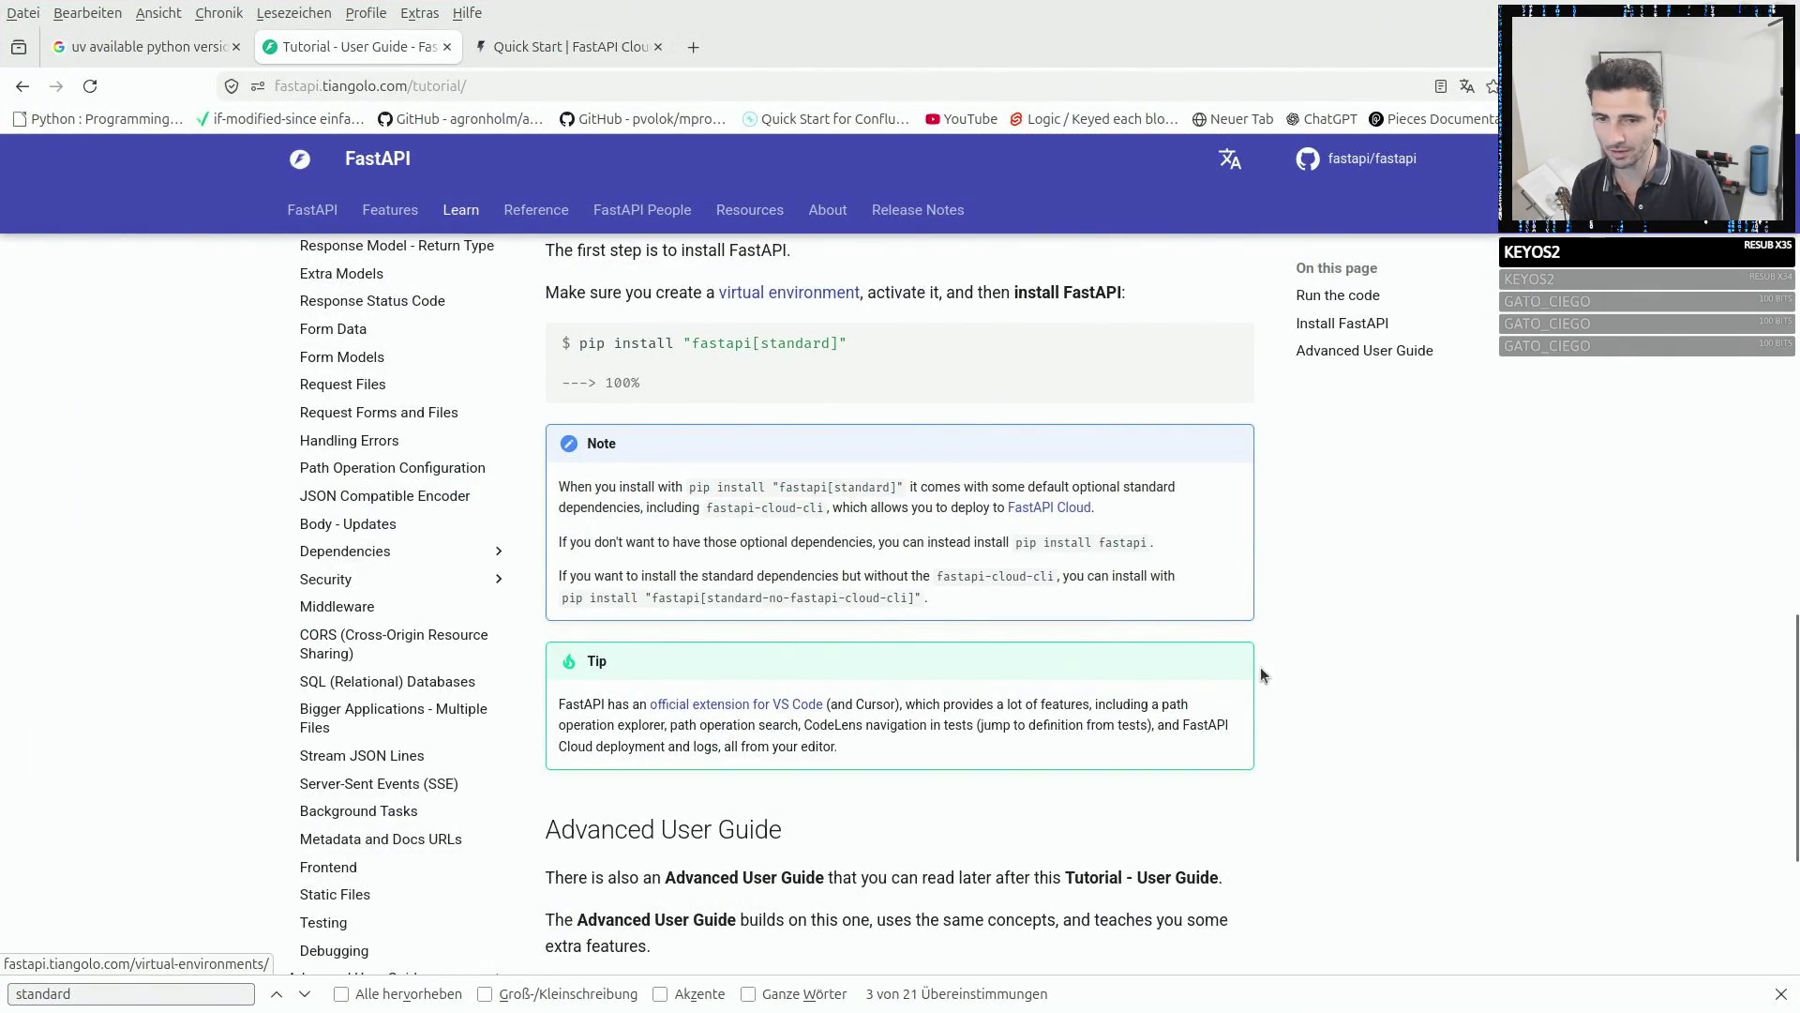
click(1776, 996)
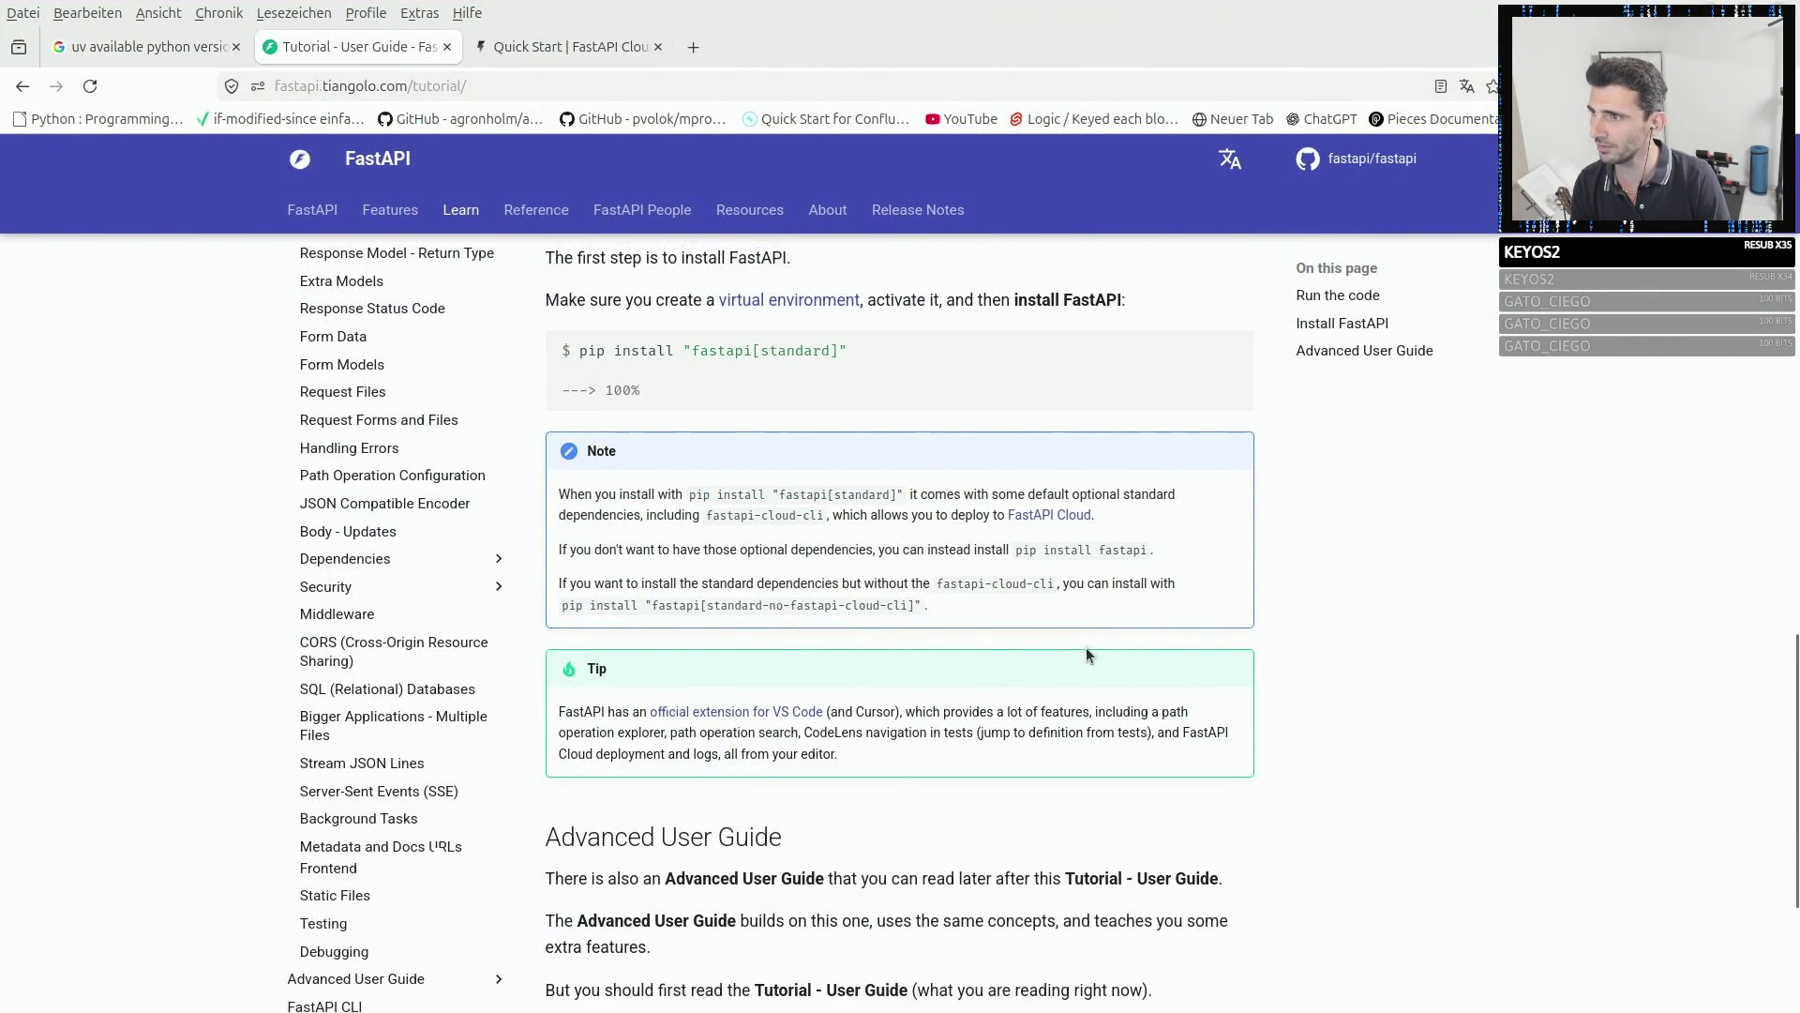
scroll(938, 581, up, 3)
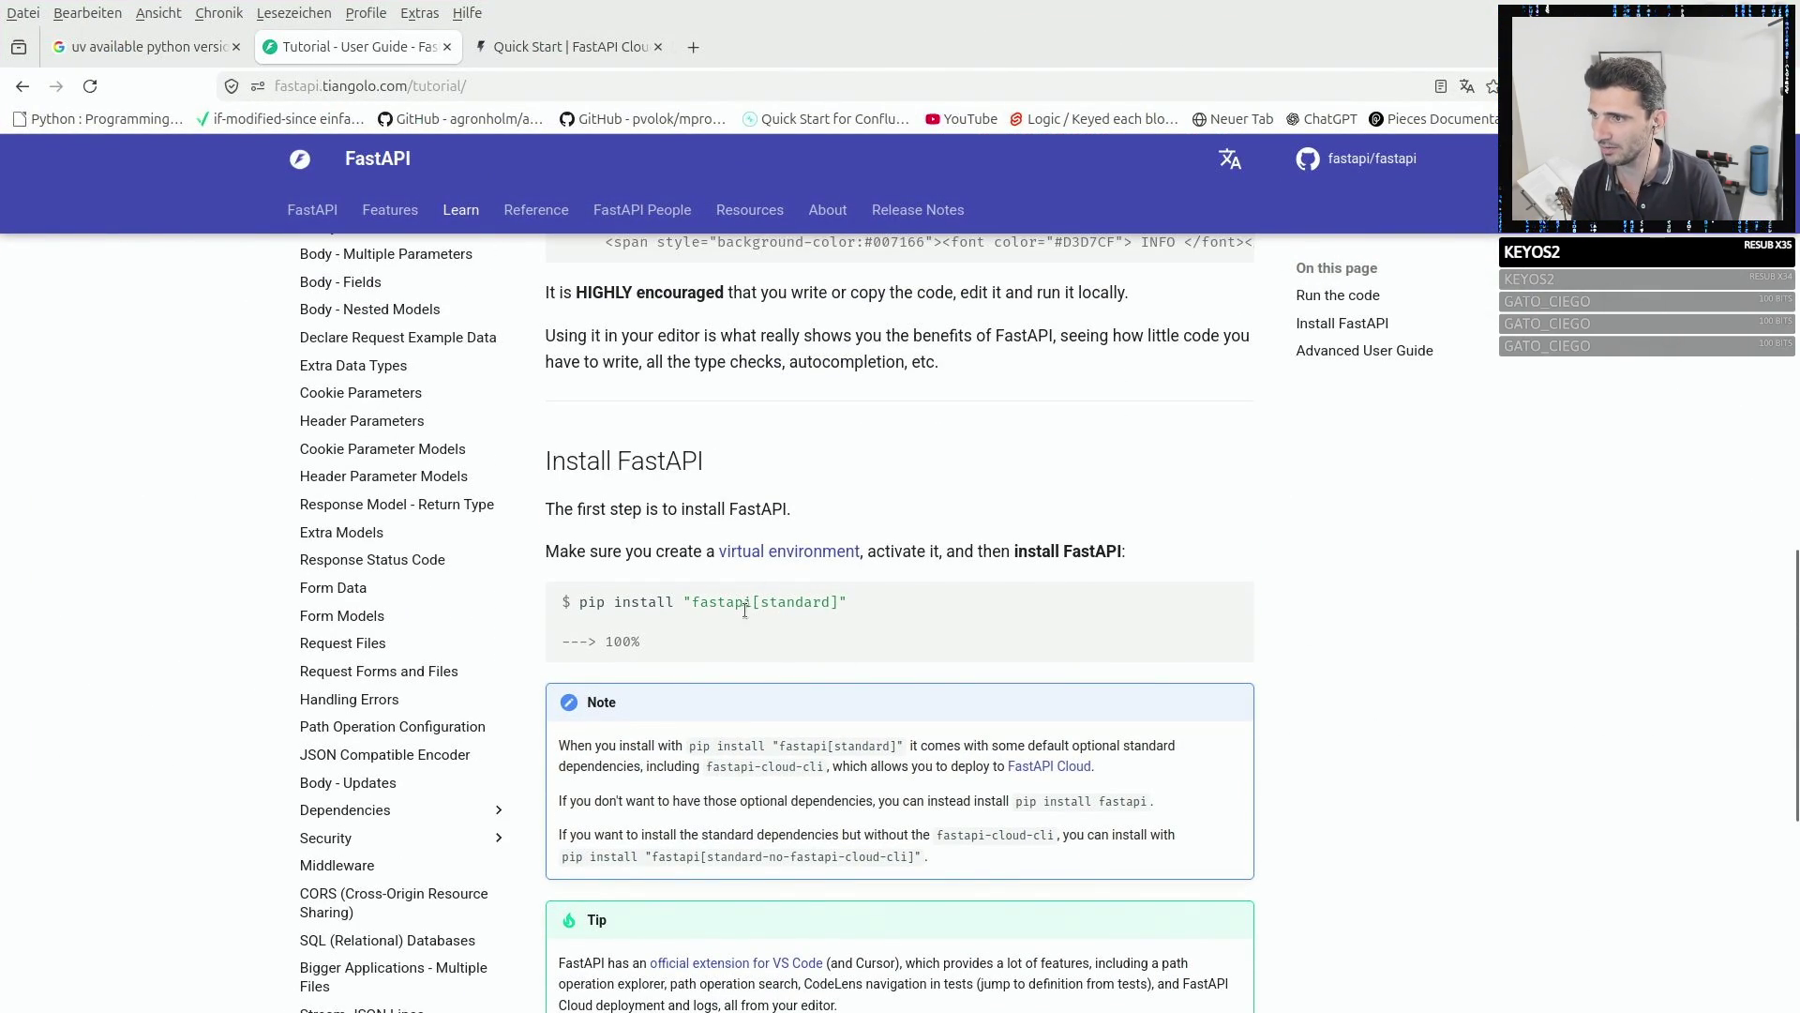
scroll(745, 610, up, 7)
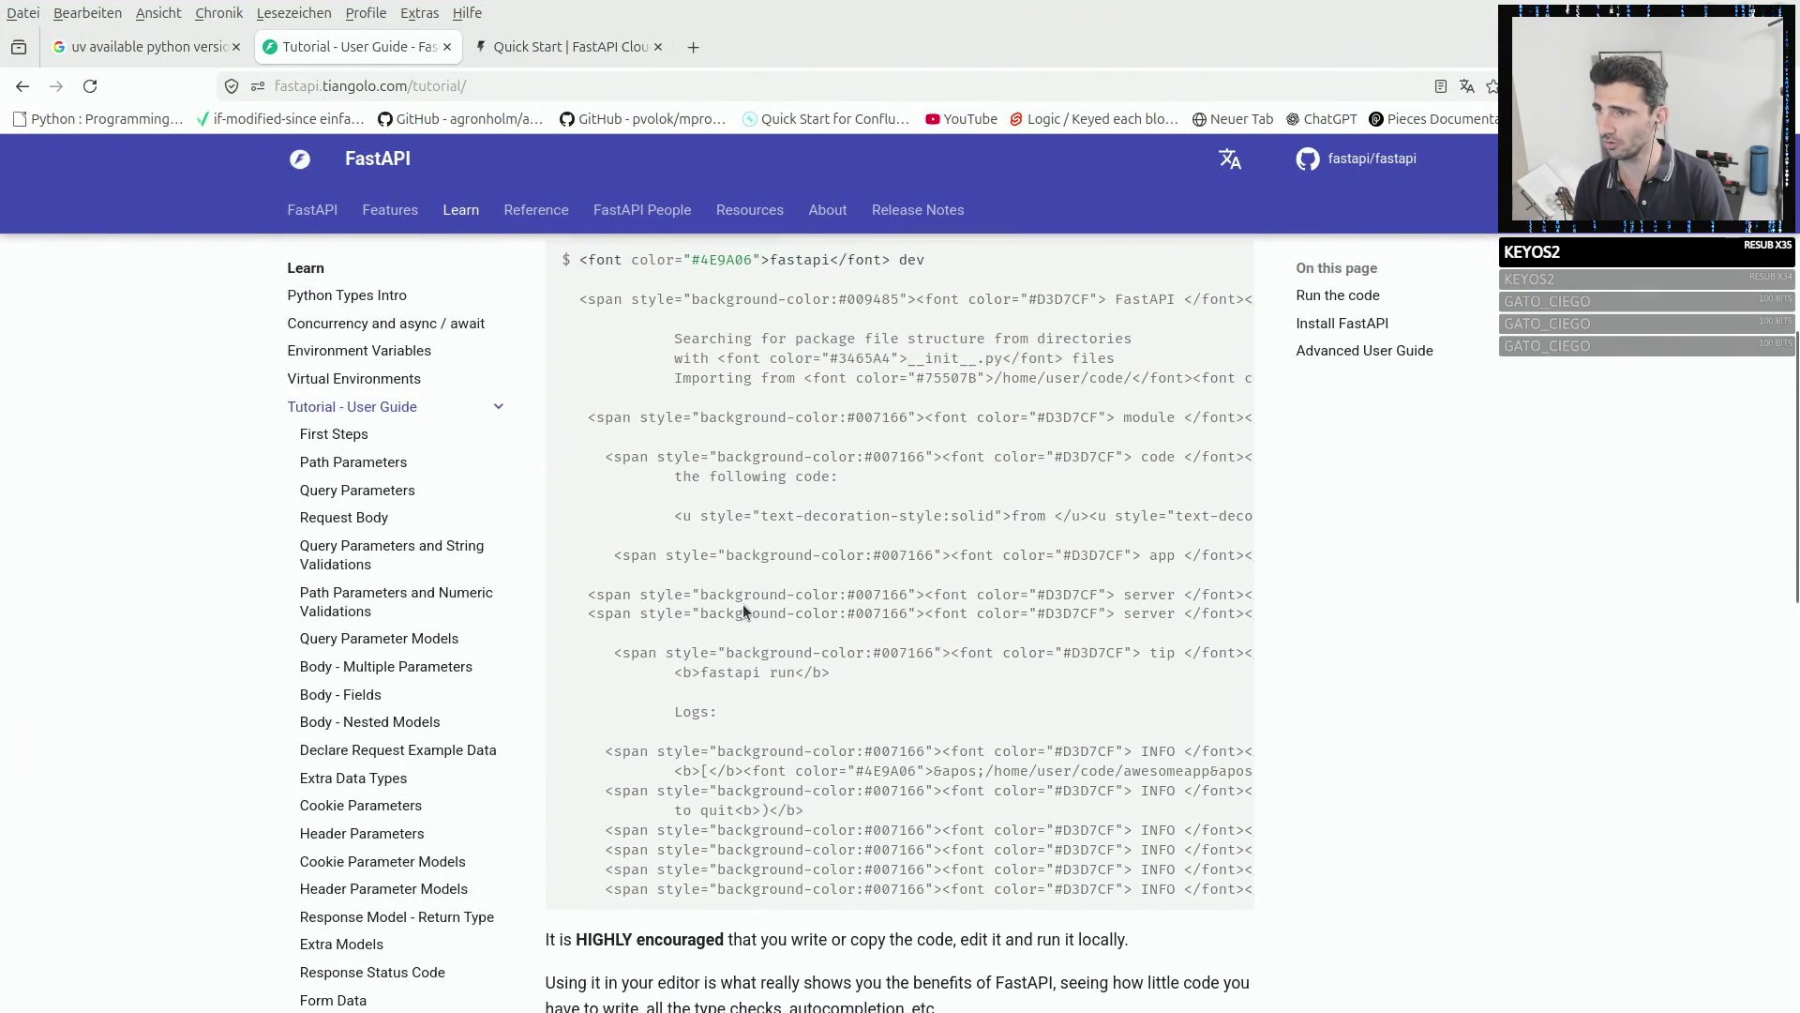
scroll(742, 604, up, 6)
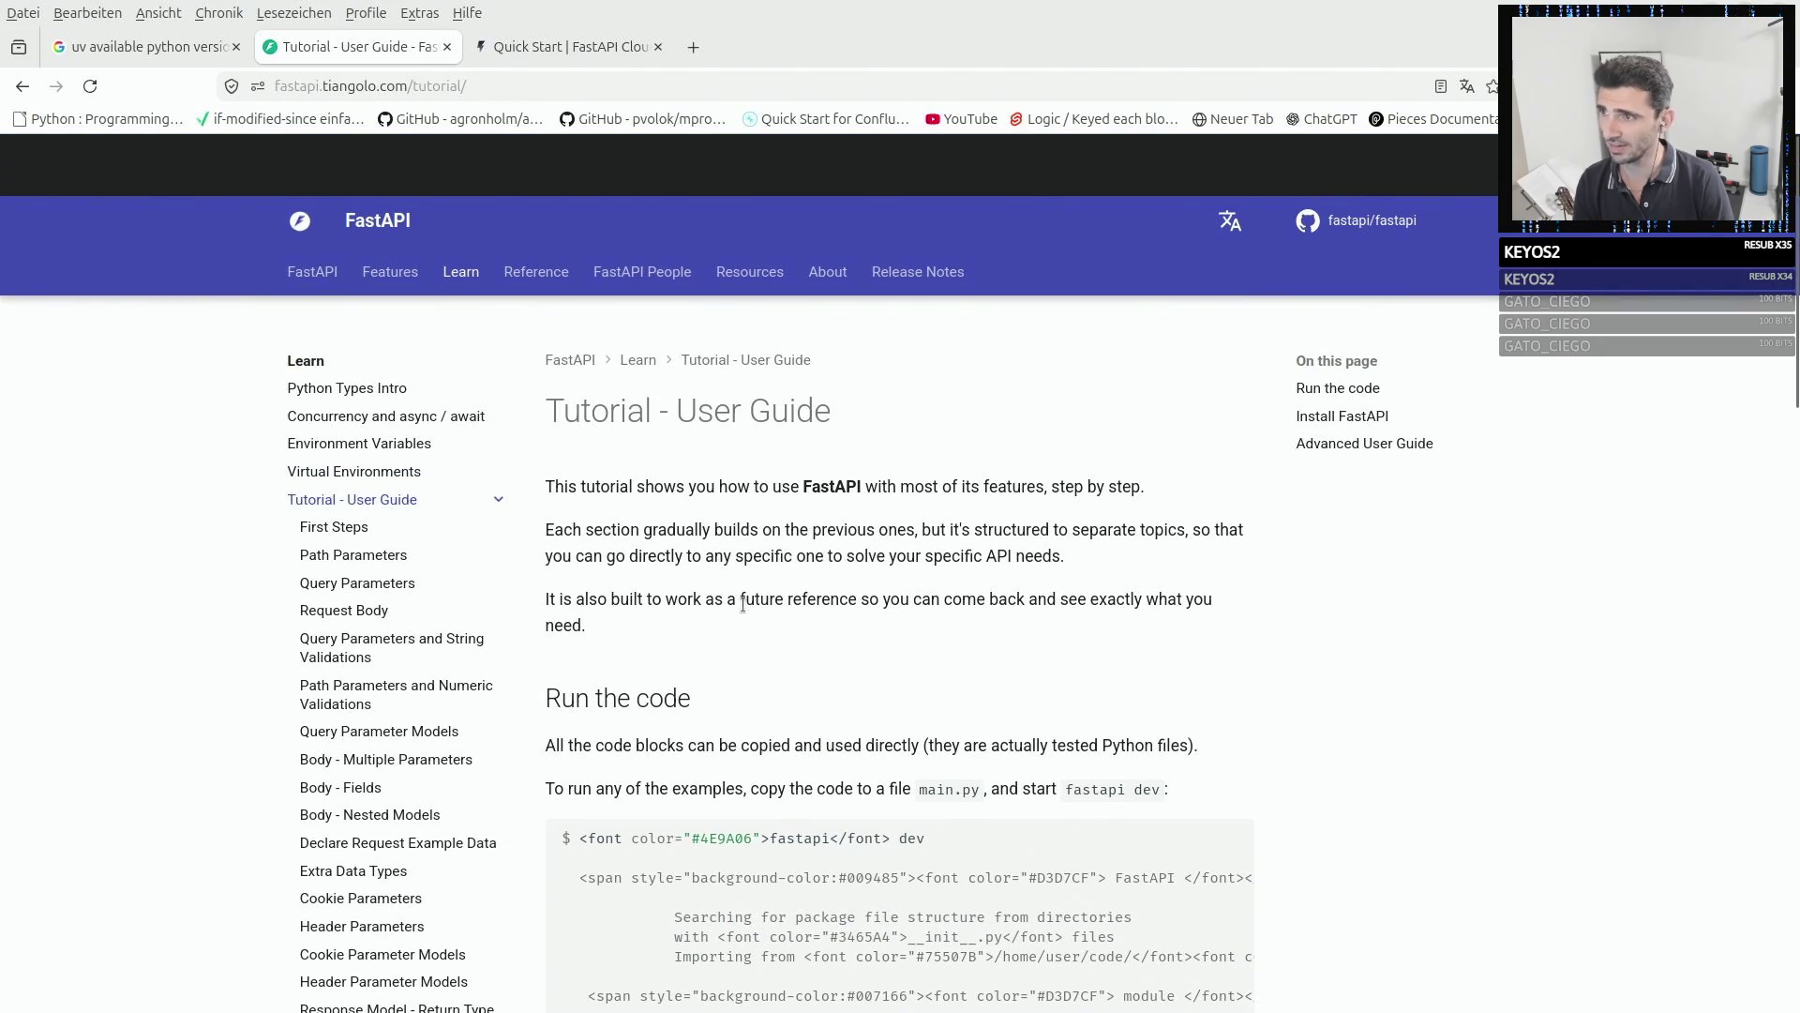
scroll(743, 604, down, 5)
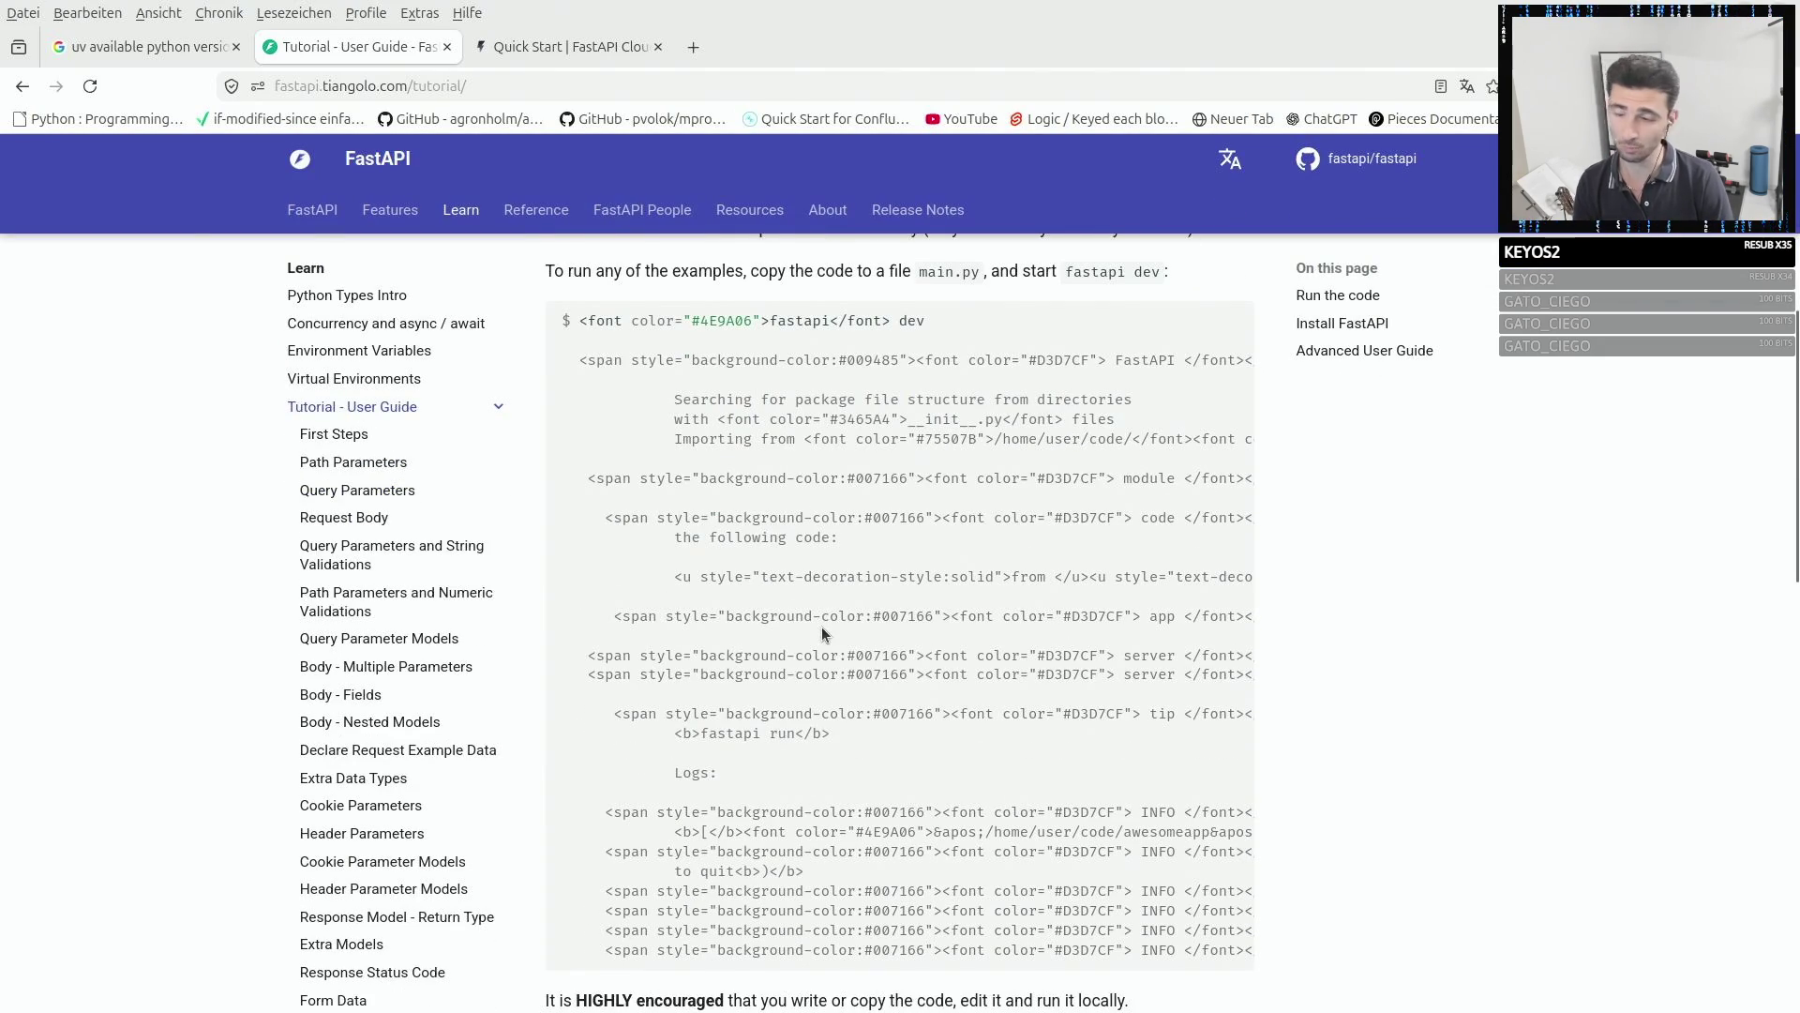
scroll(821, 627, down, 5)
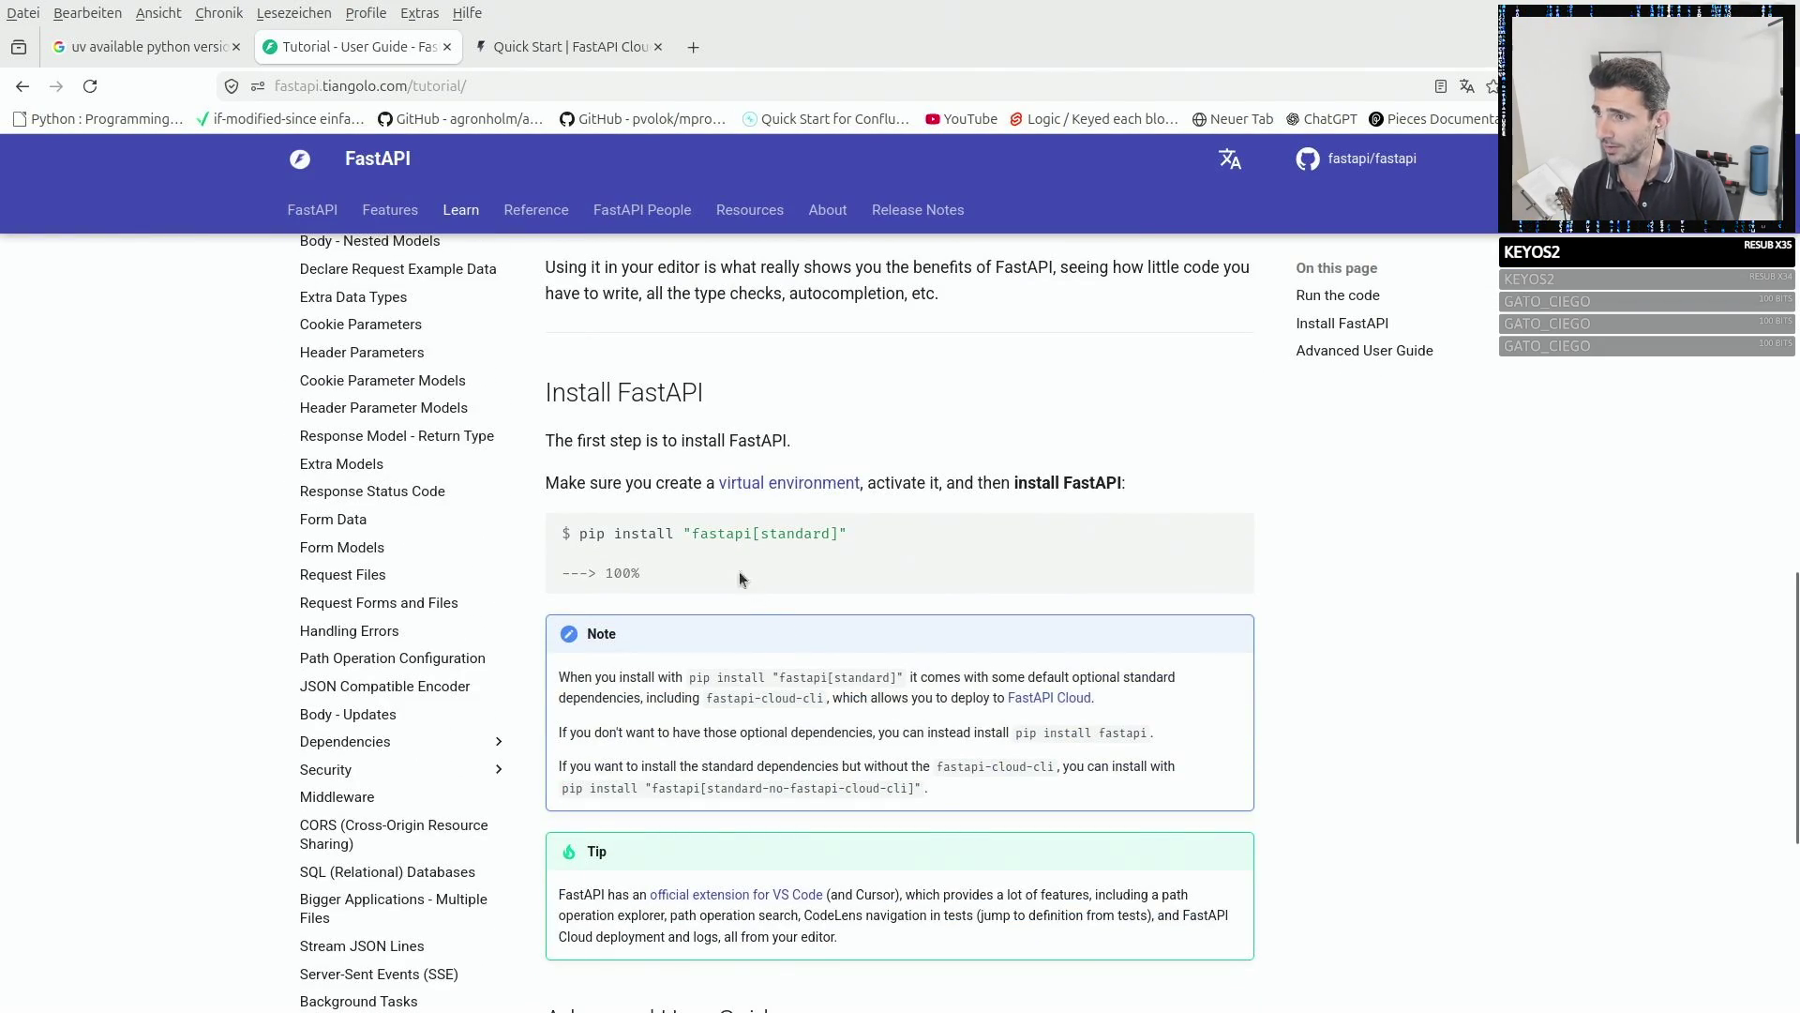
- Select the pip install commands, then close the FastAPI Tutorial and Quick Start tabs
mouse_move(688, 539)
mouse_down()
mouse_move(919, 548)
mouse_move(897, 552)
mouse_up()
scroll(852, 554, down, 3)
drag(706, 530, 914, 527)
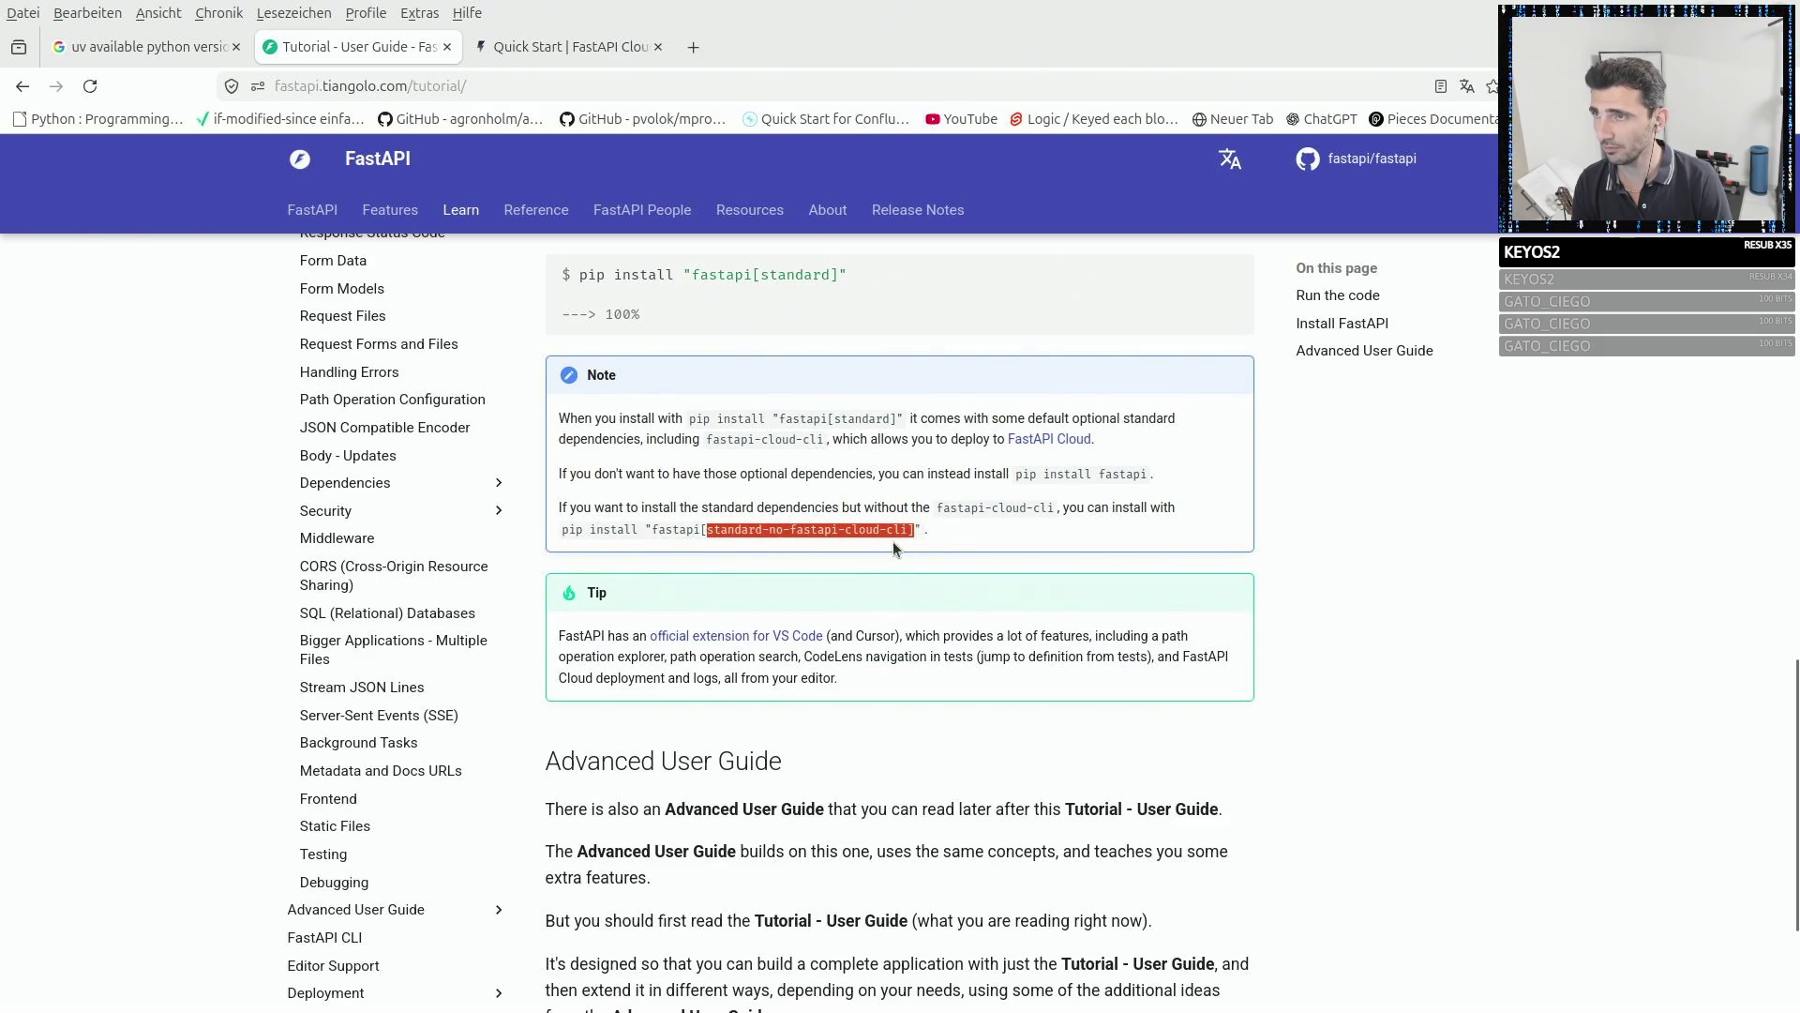
click(448, 46)
click(448, 47)
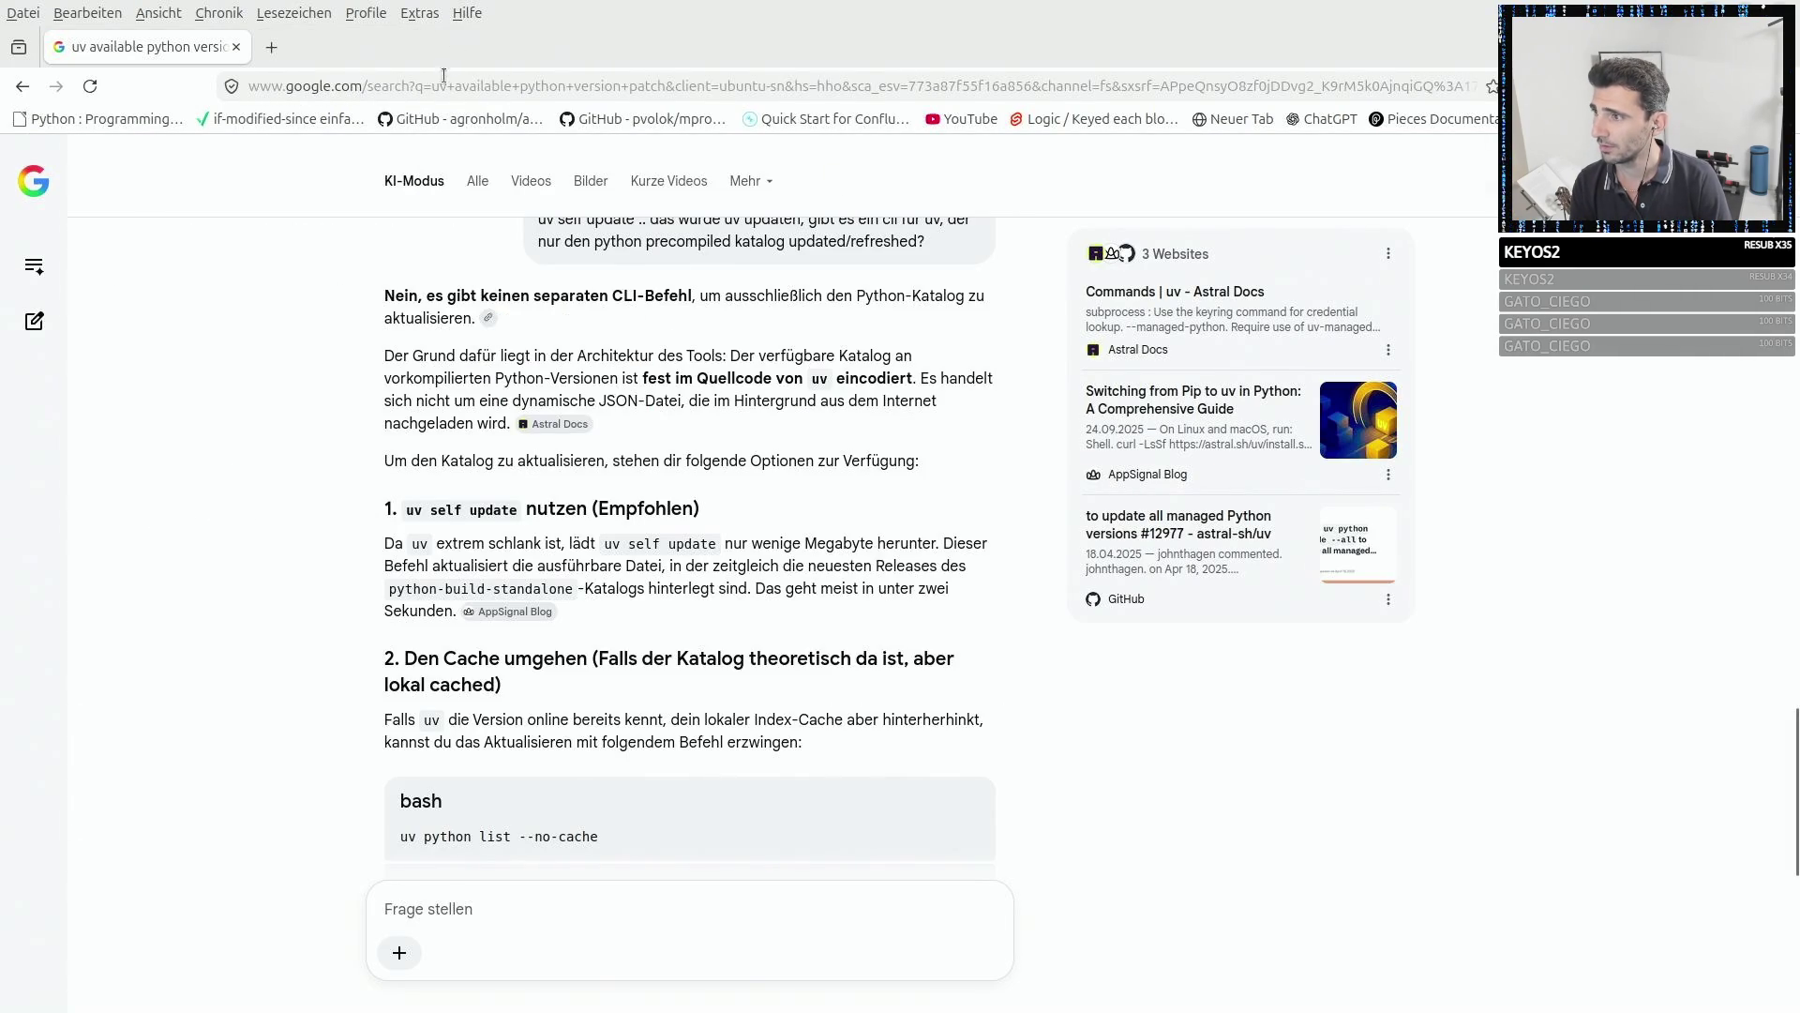
- Close the leftover uv search page and maximize the FastAPI Cloud dashboard window
click(238, 48)
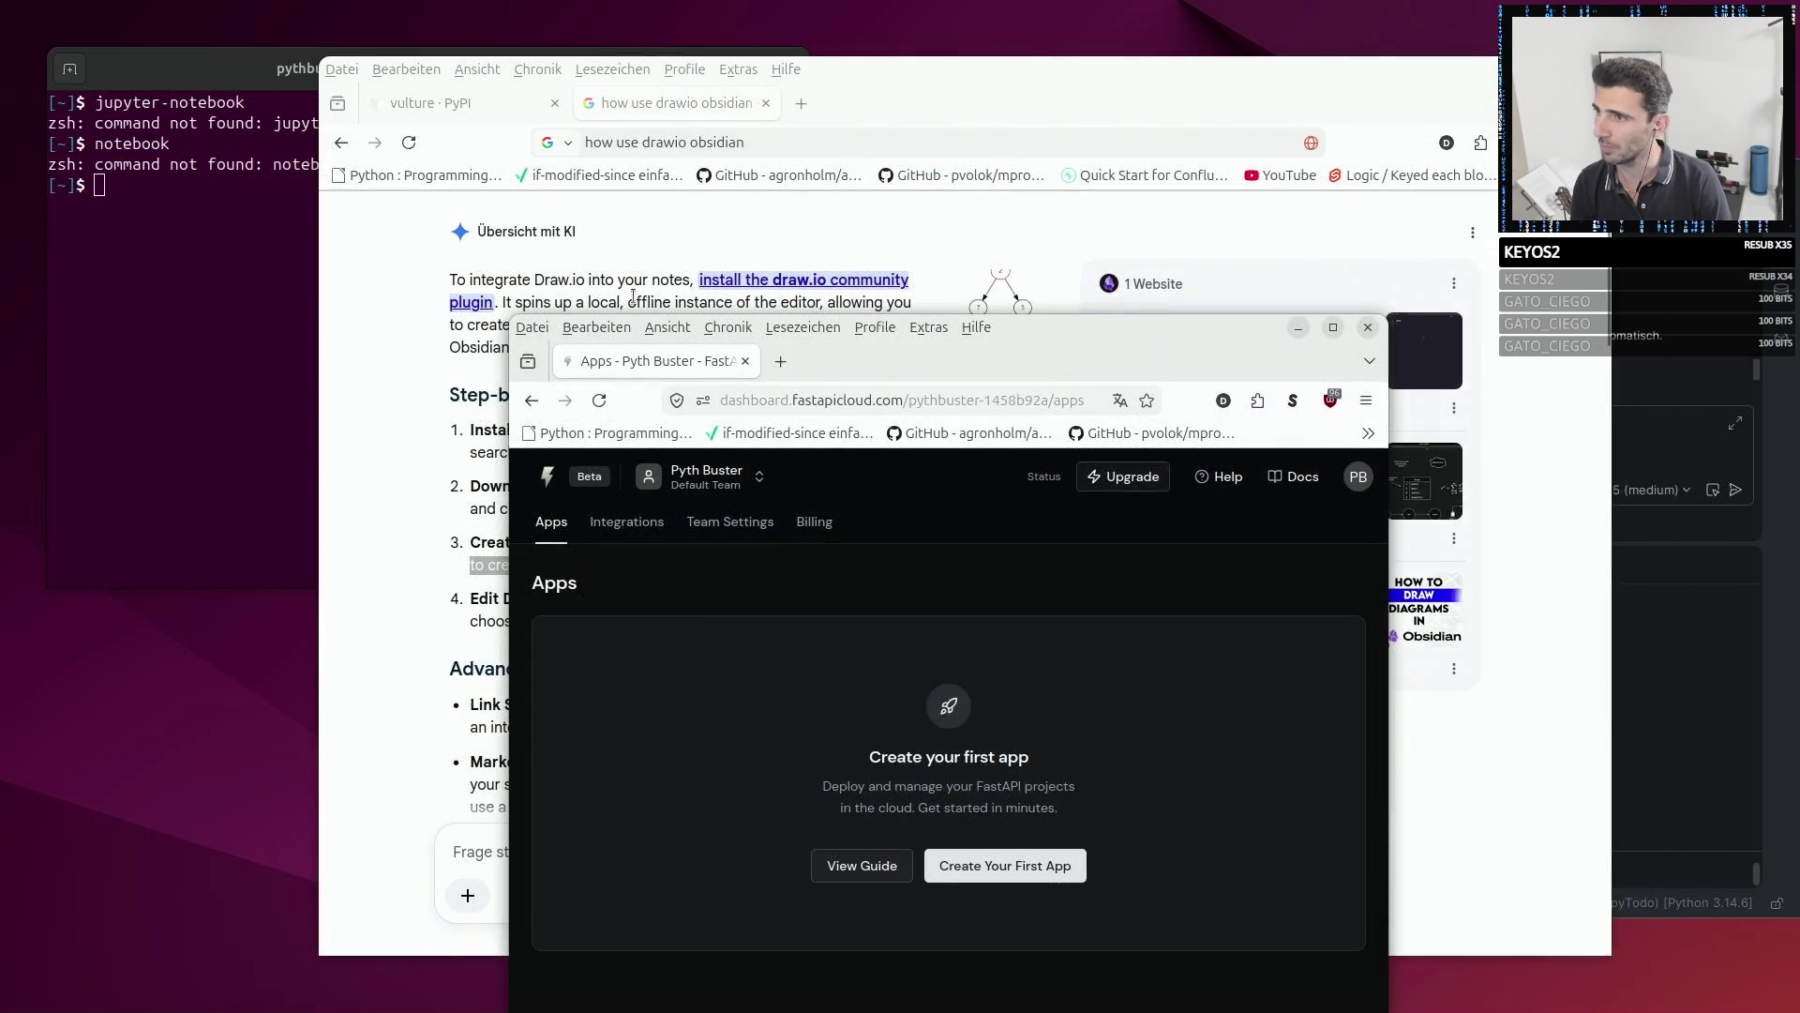
drag(1240, 354, 1197, 286)
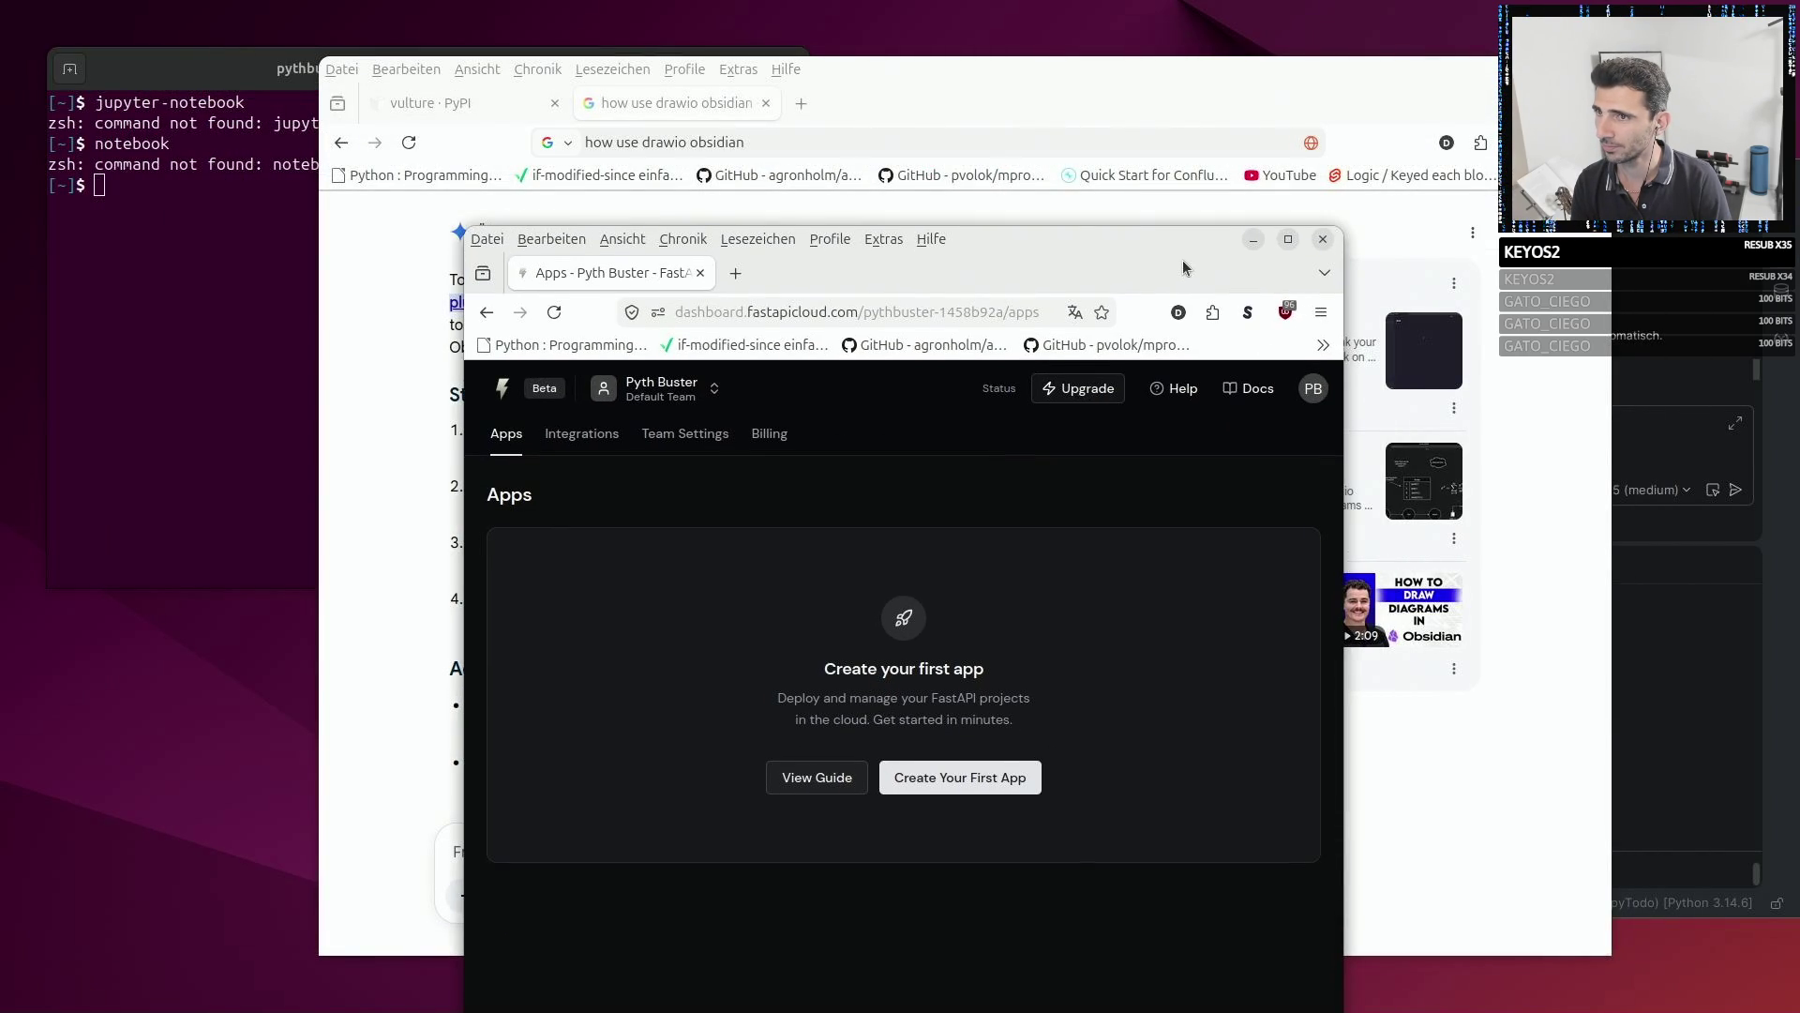
double_click(1139, 272)
click(366, 87)
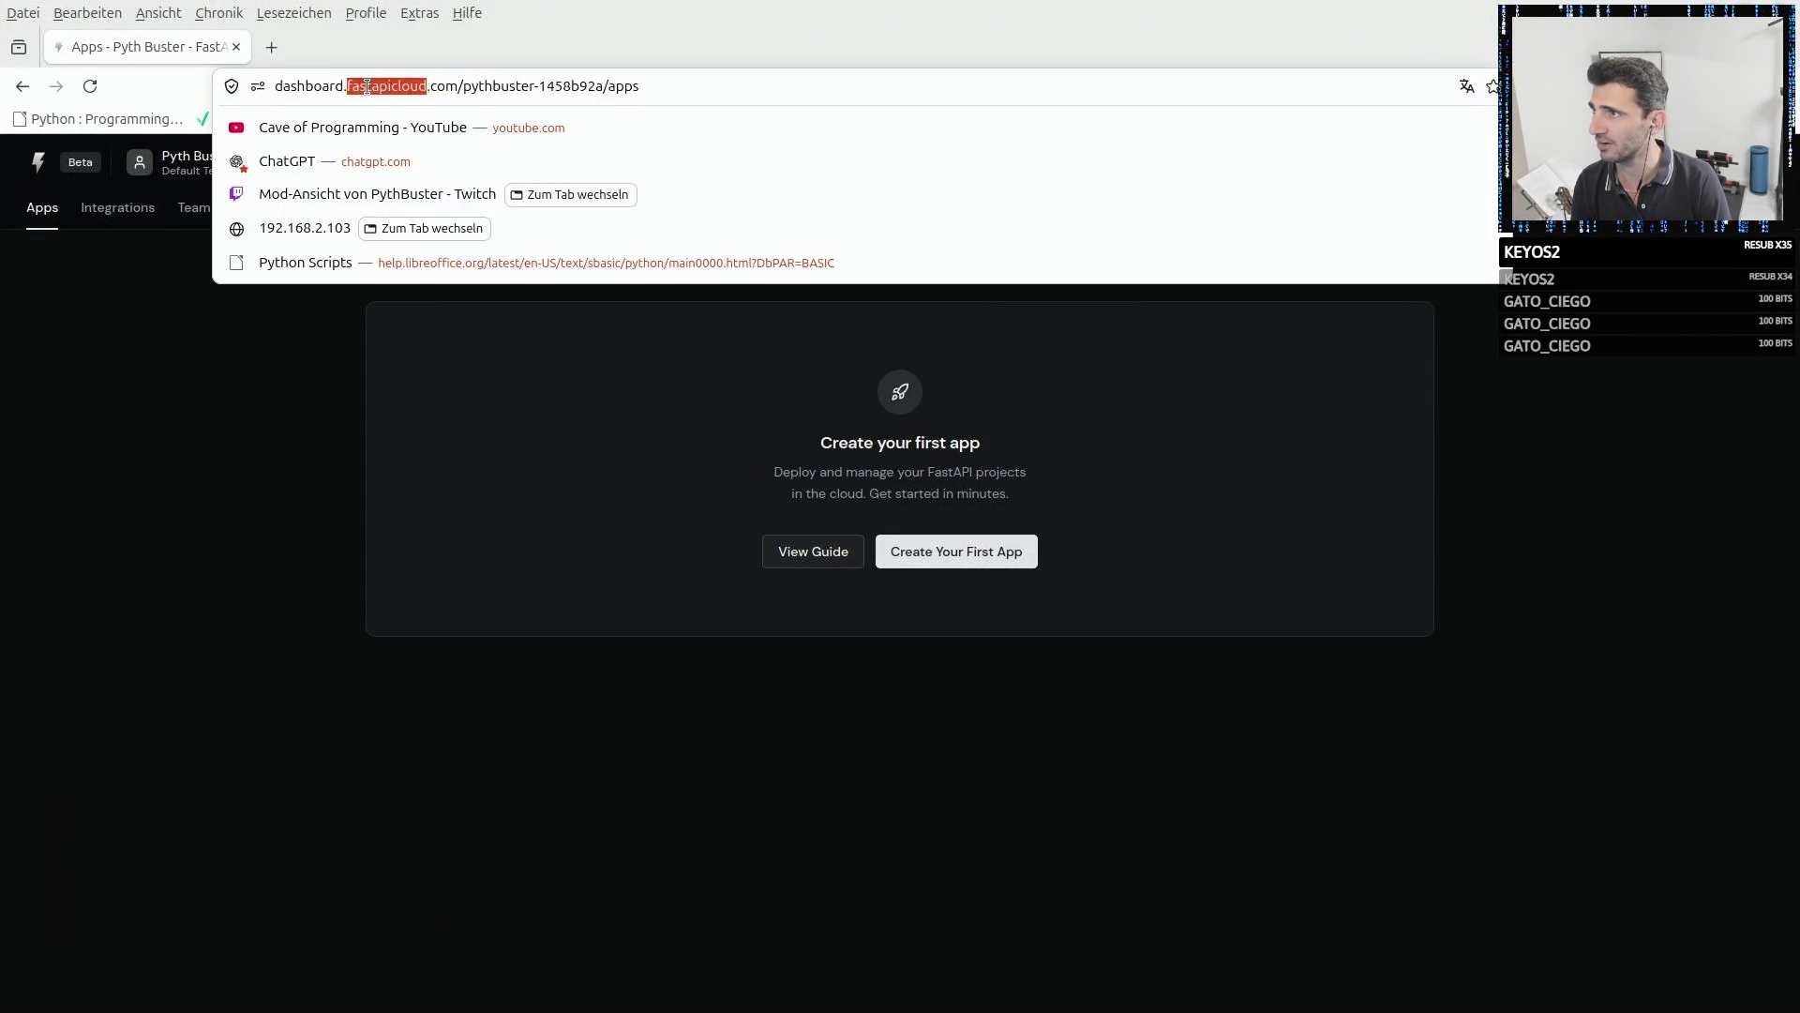
click(288, 375)
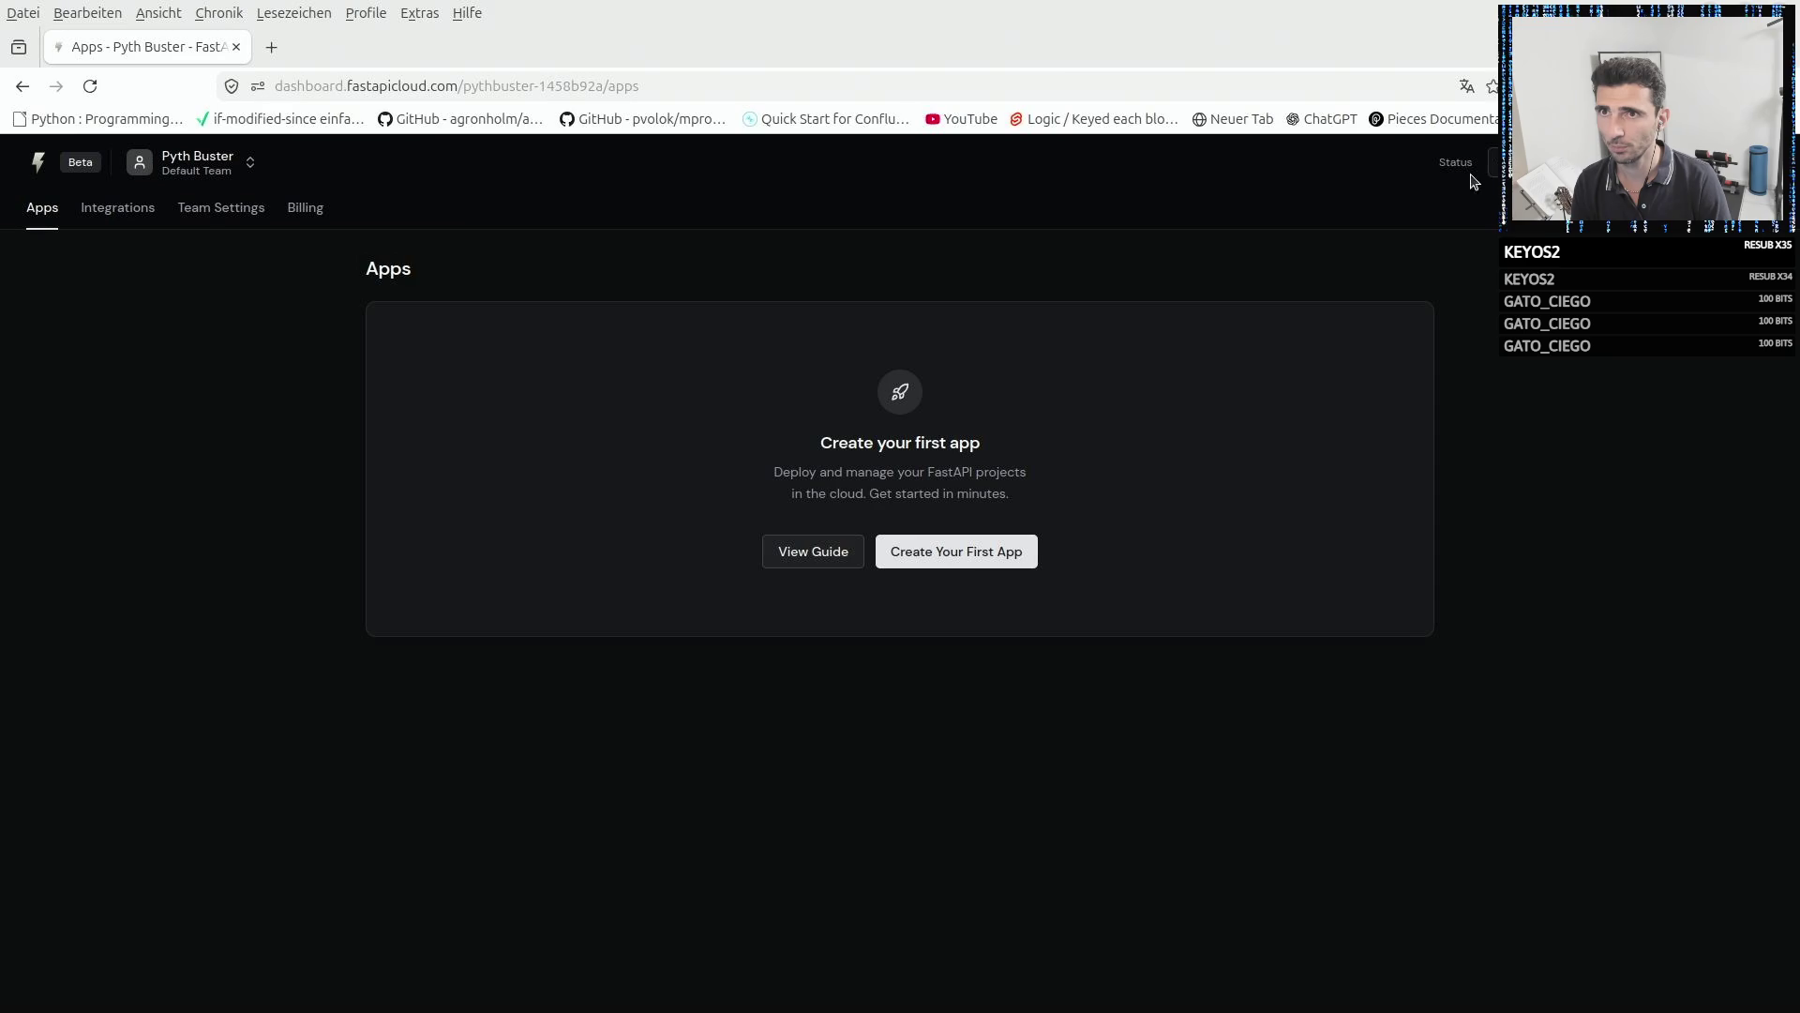
- Filter Integrations by AI/ML, Observability and Databases, show all five, then return to Apps
click(109, 218)
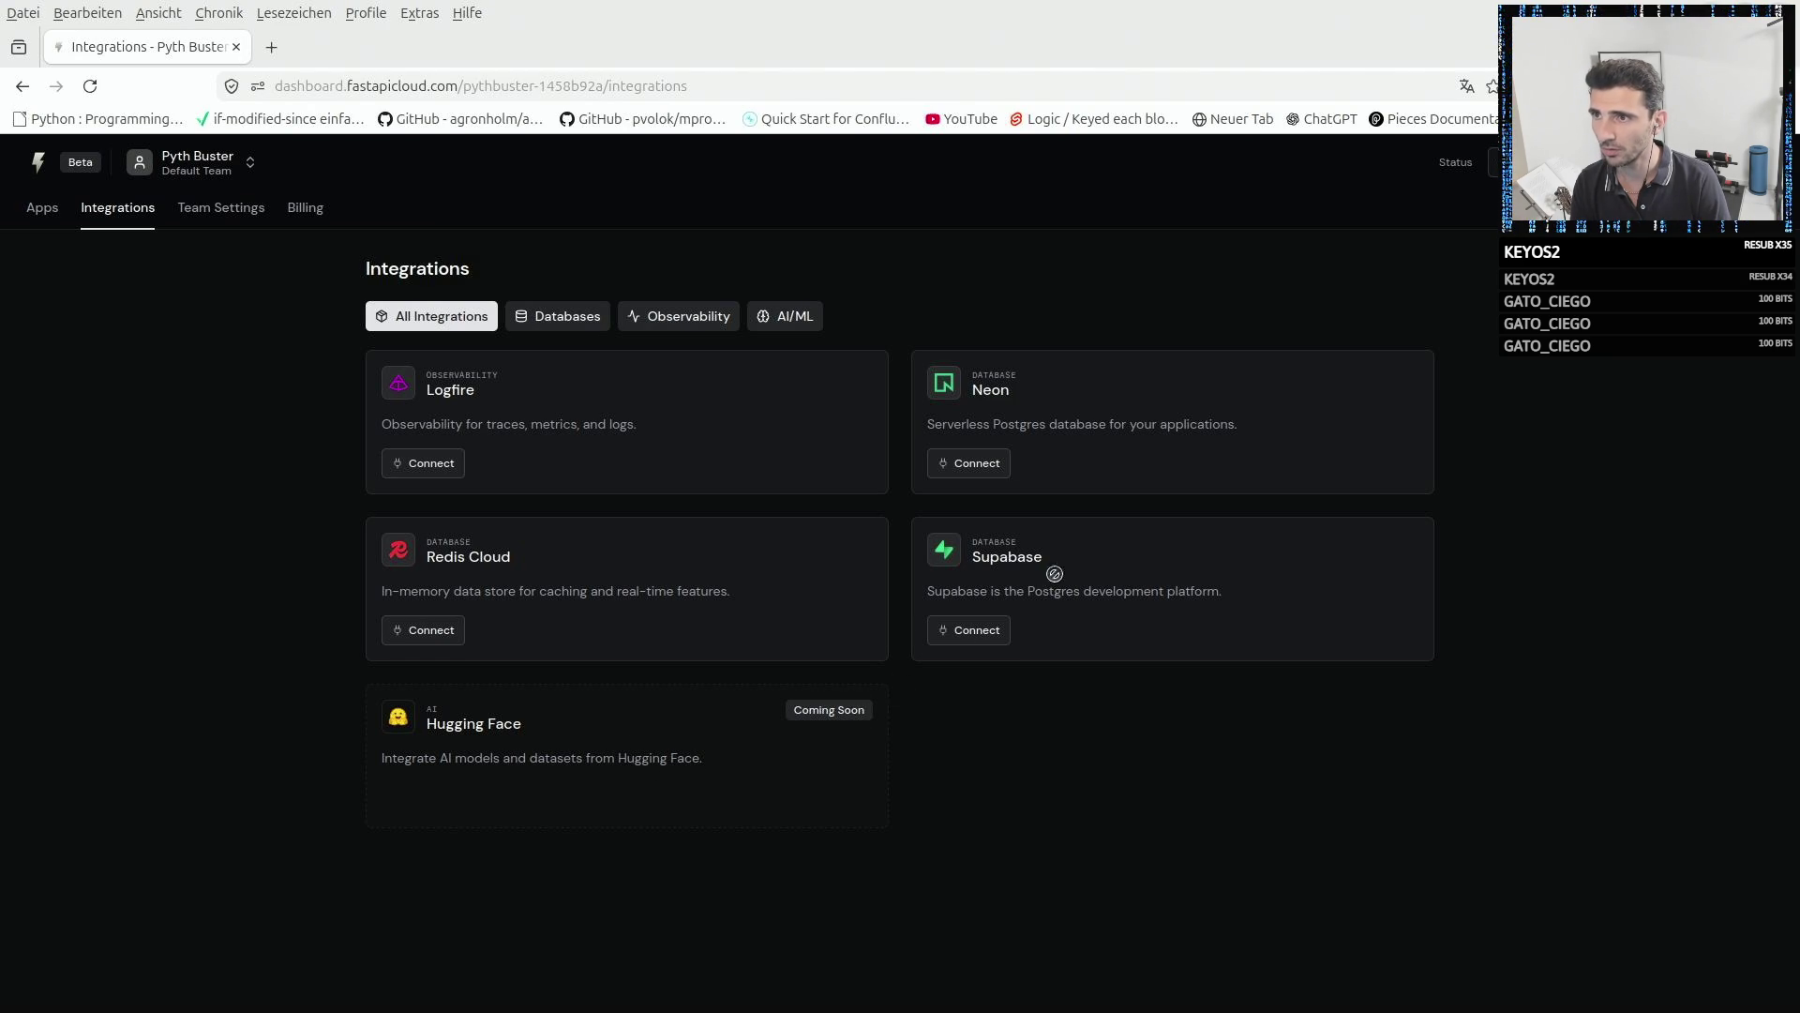
click(791, 315)
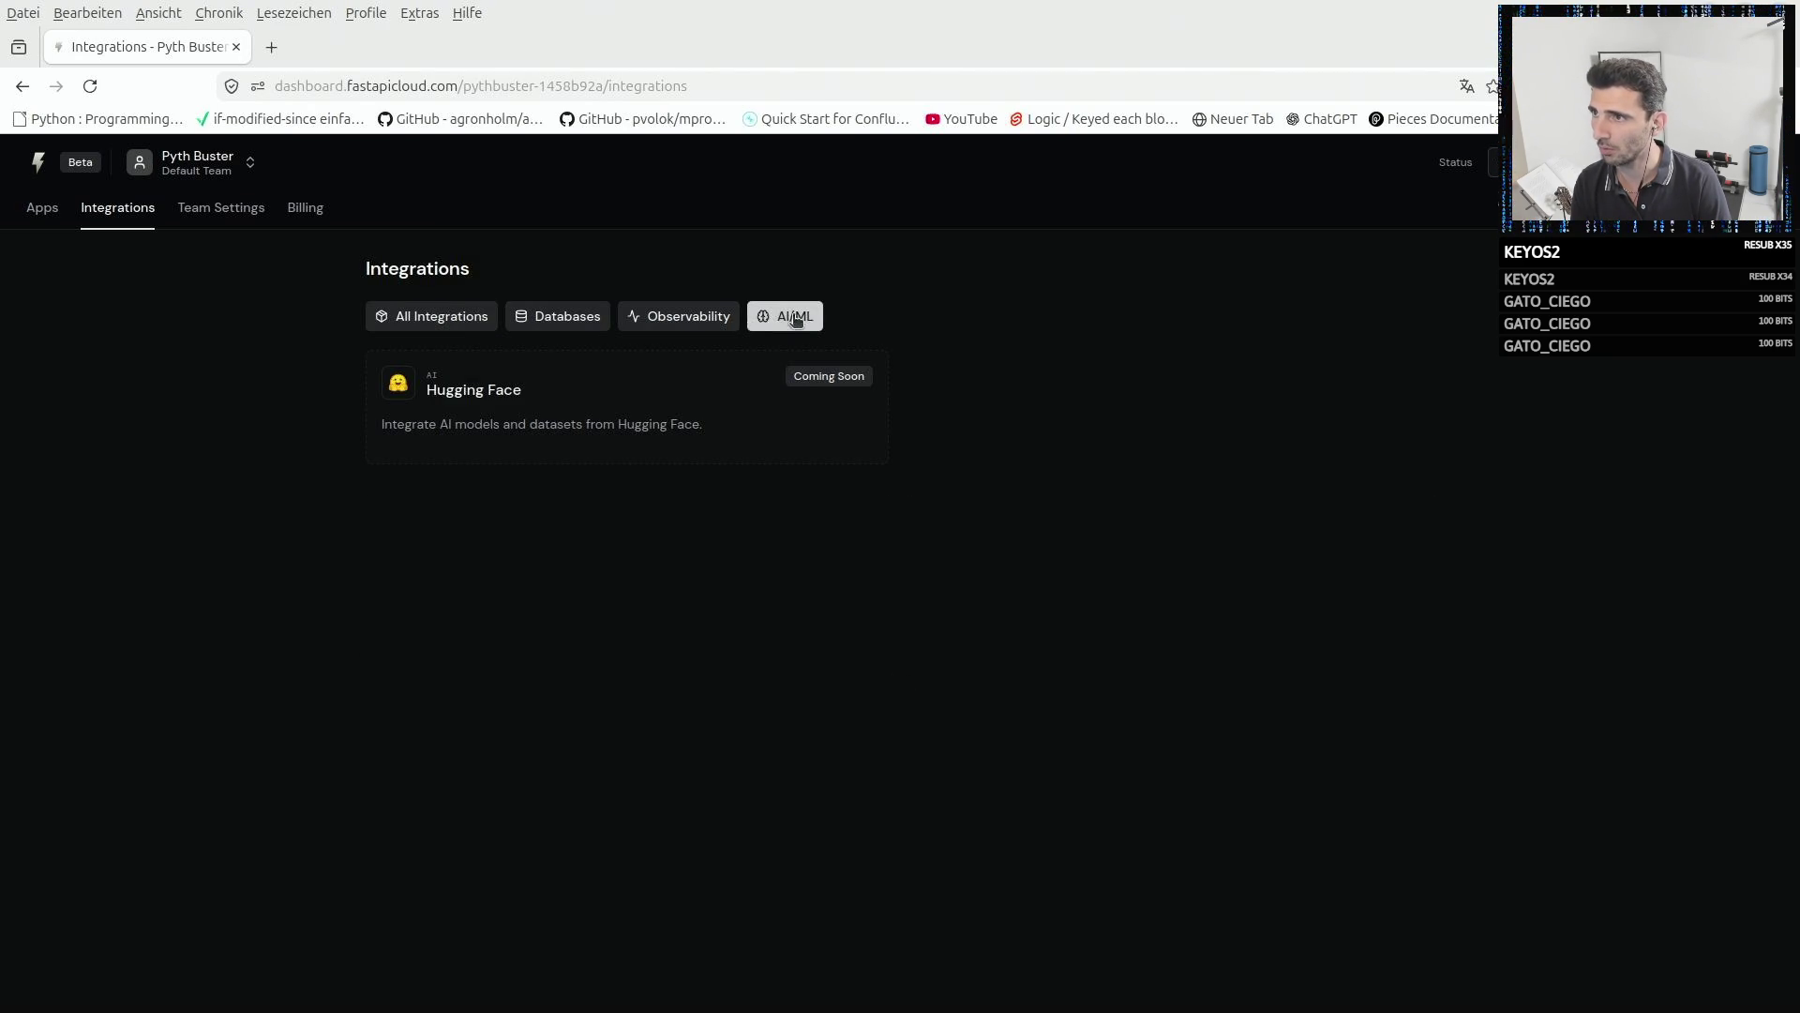
click(683, 324)
click(537, 326)
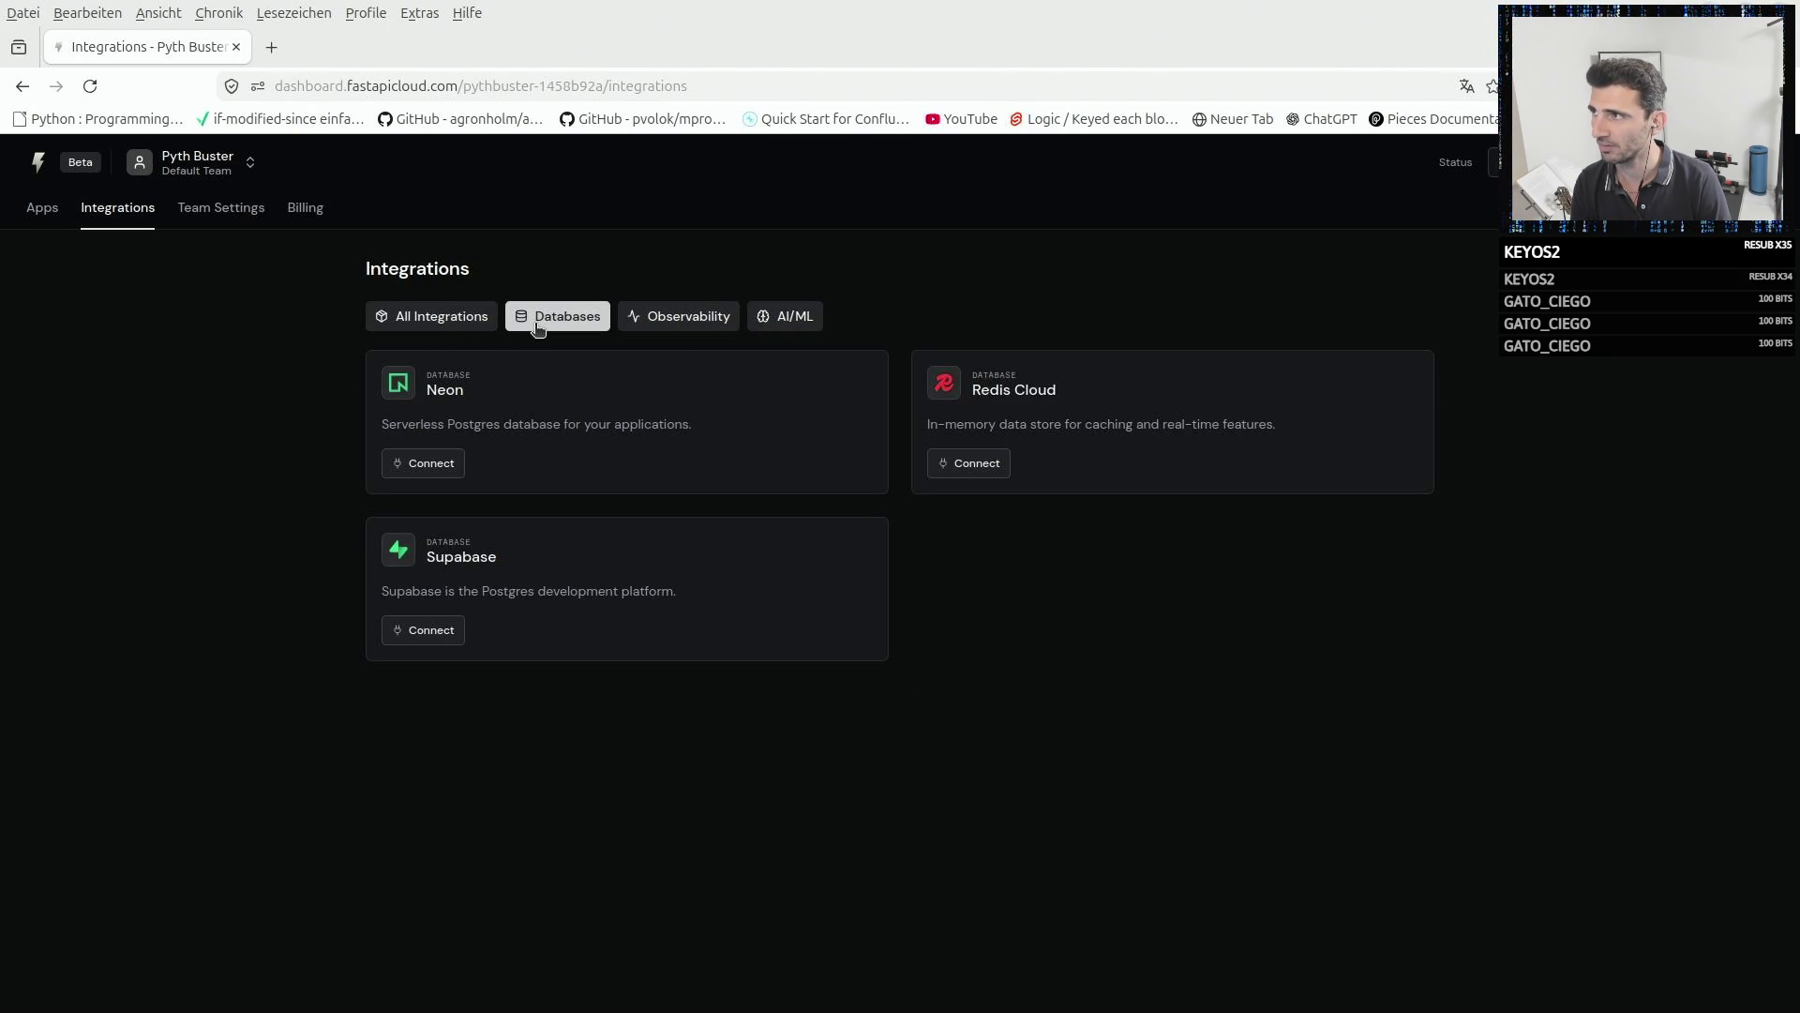
click(445, 317)
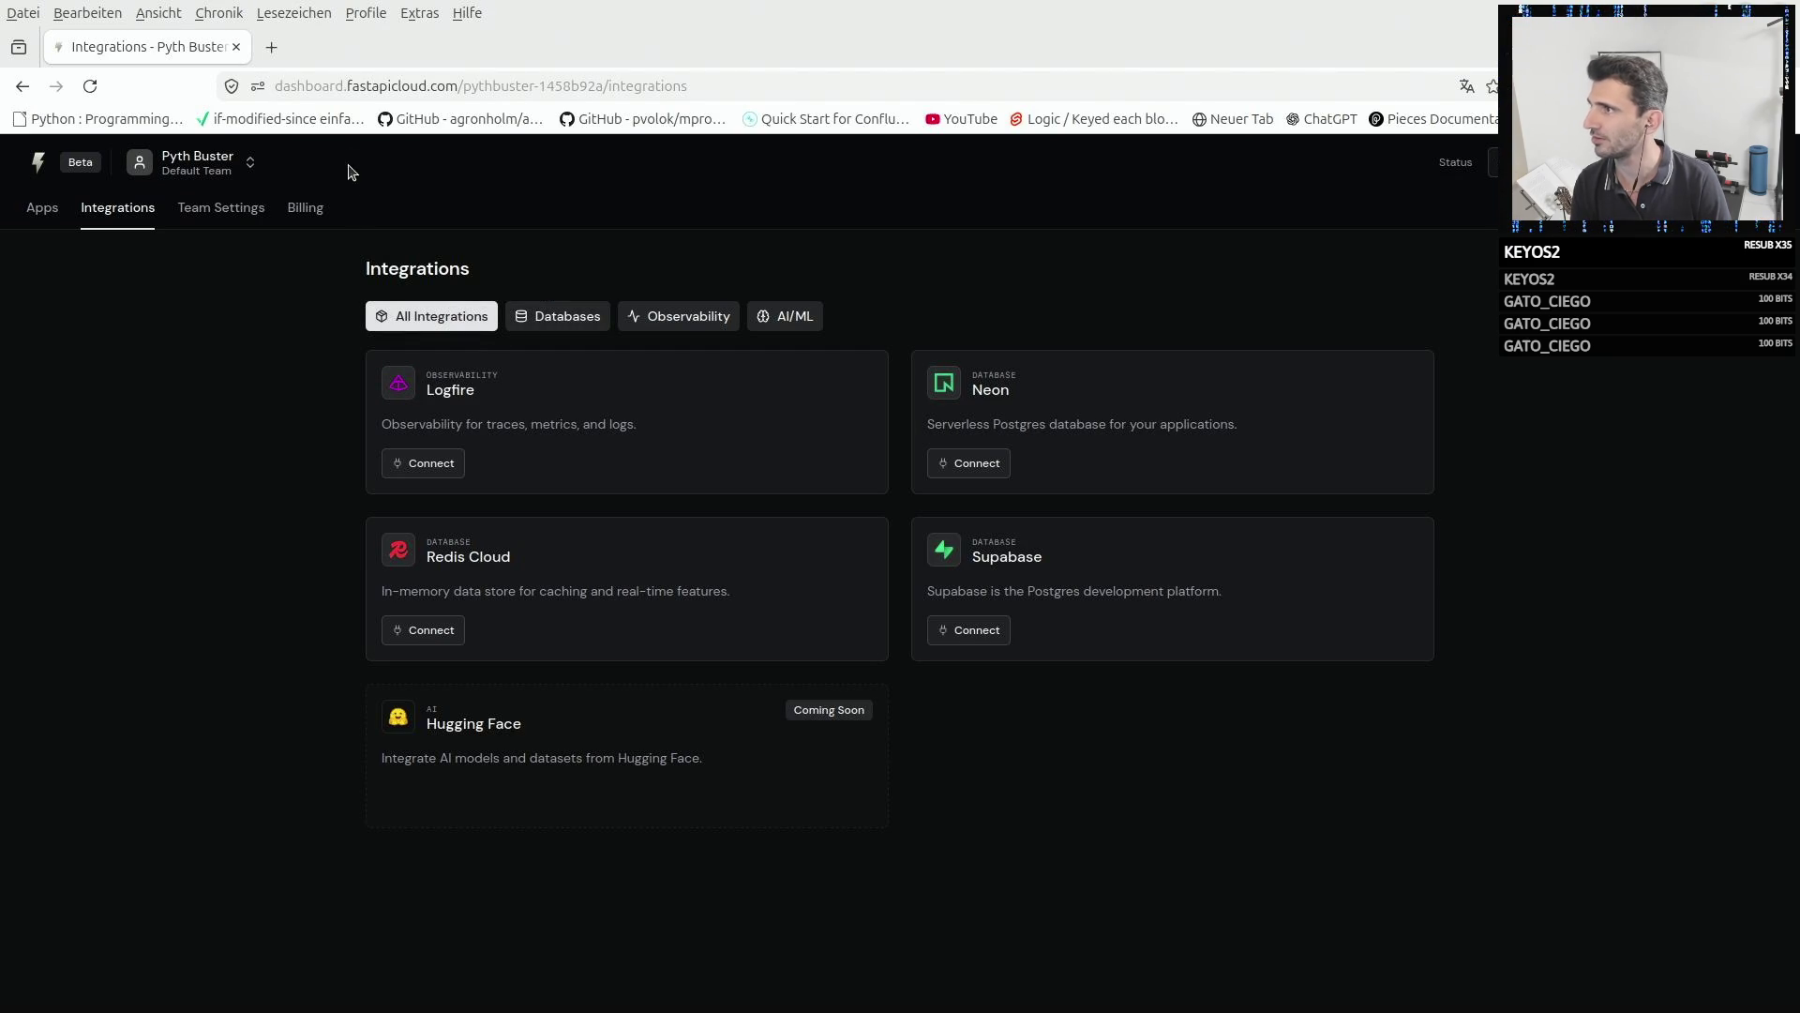
double_click(359, 85)
click(84, 243)
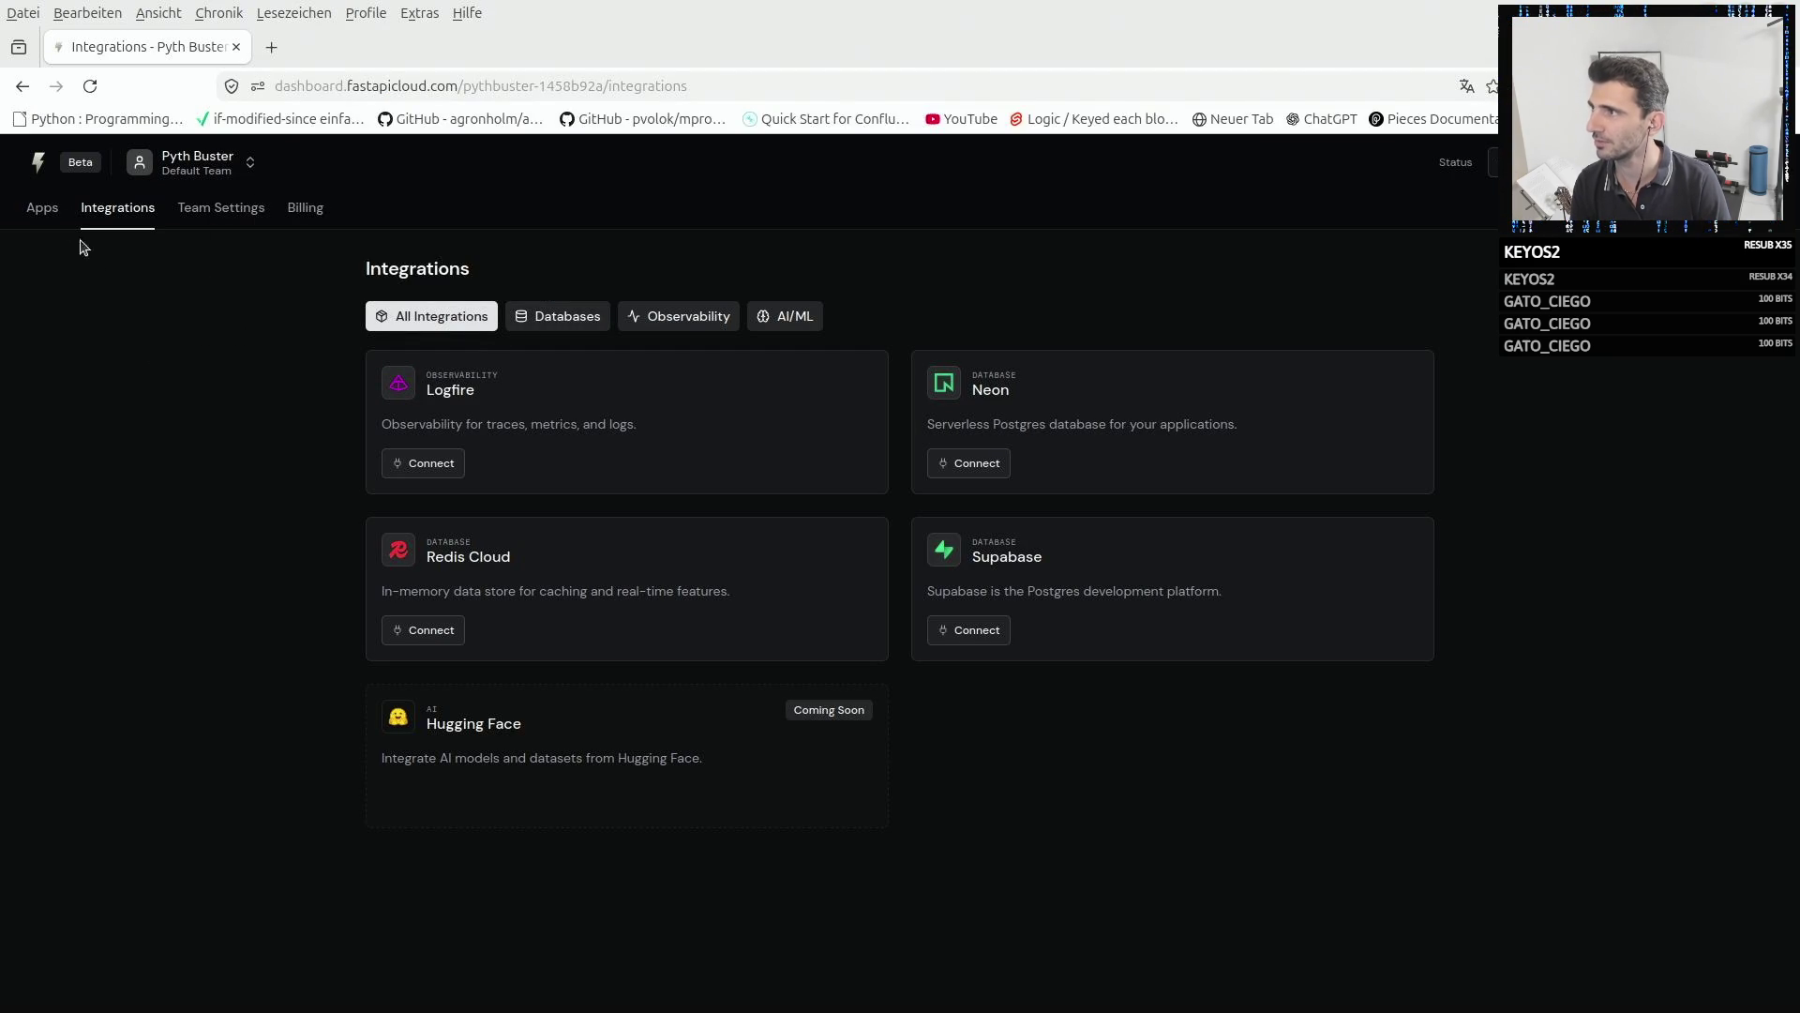
click(55, 214)
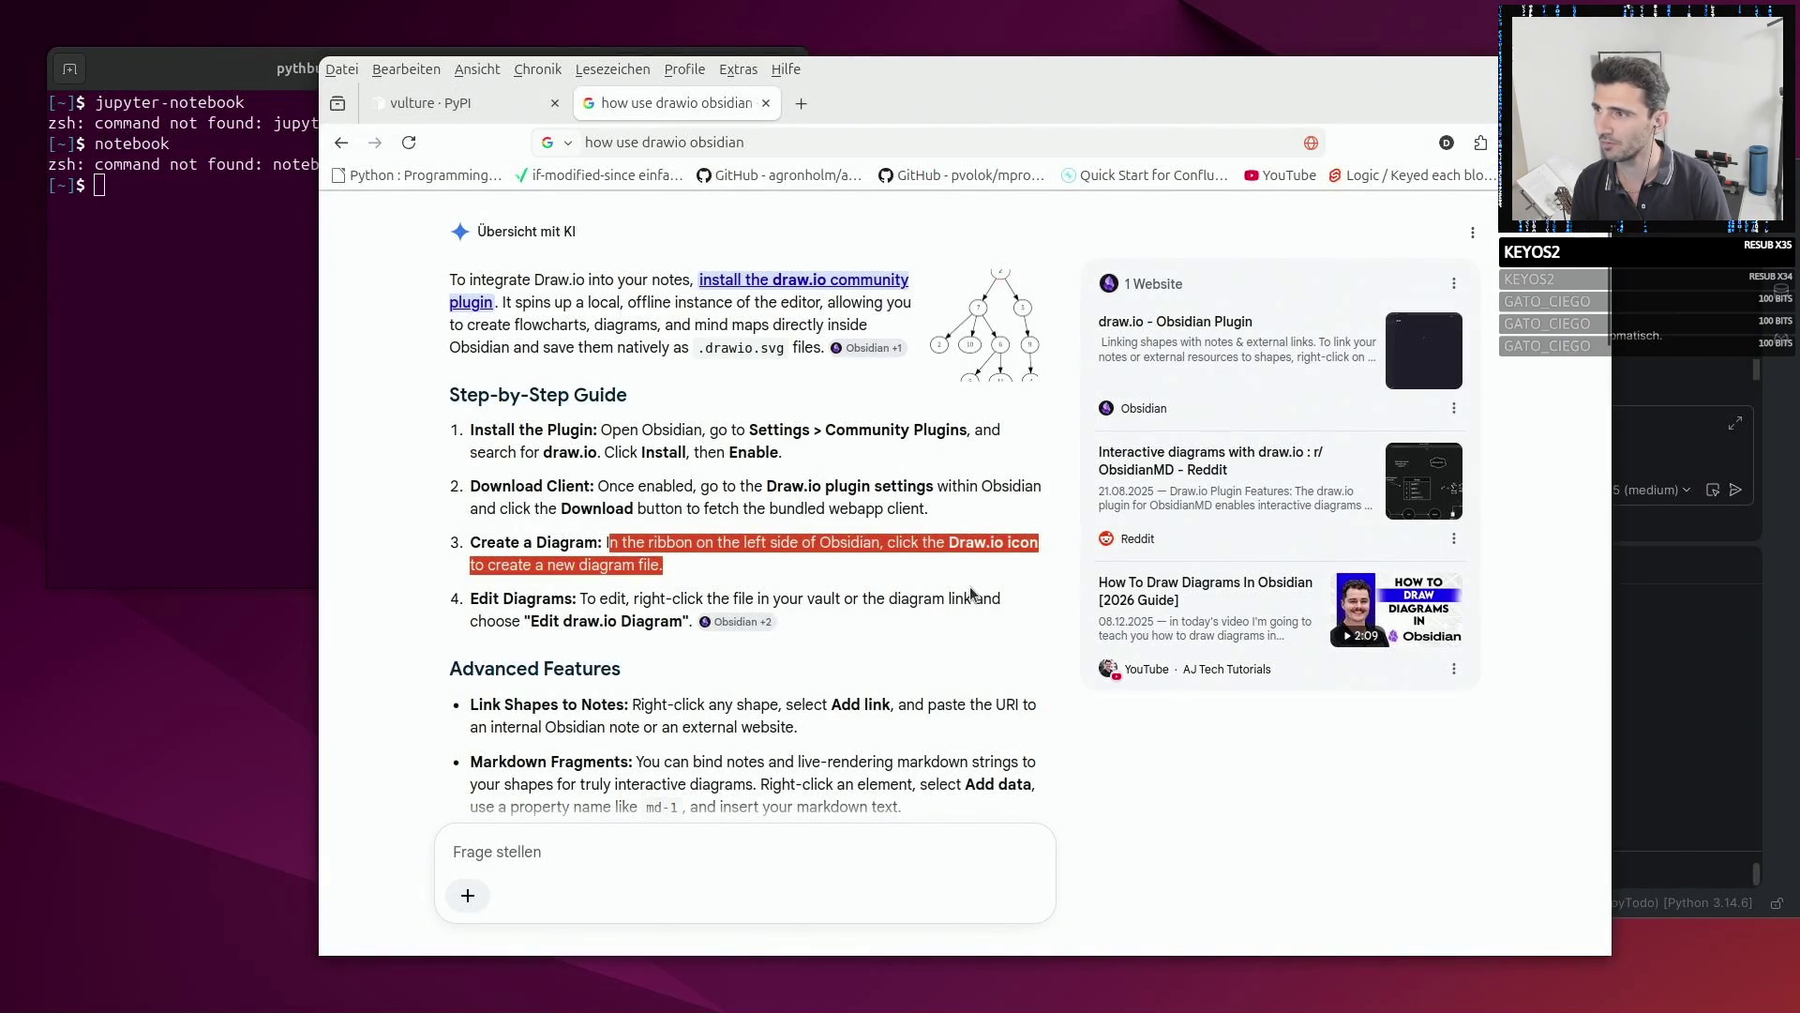
- Skim the draw.io-in-Obsidian search results and close that browser window
scroll(938, 562, up, 2)
scroll(879, 603, down, 3)
scroll(879, 603, down, 4)
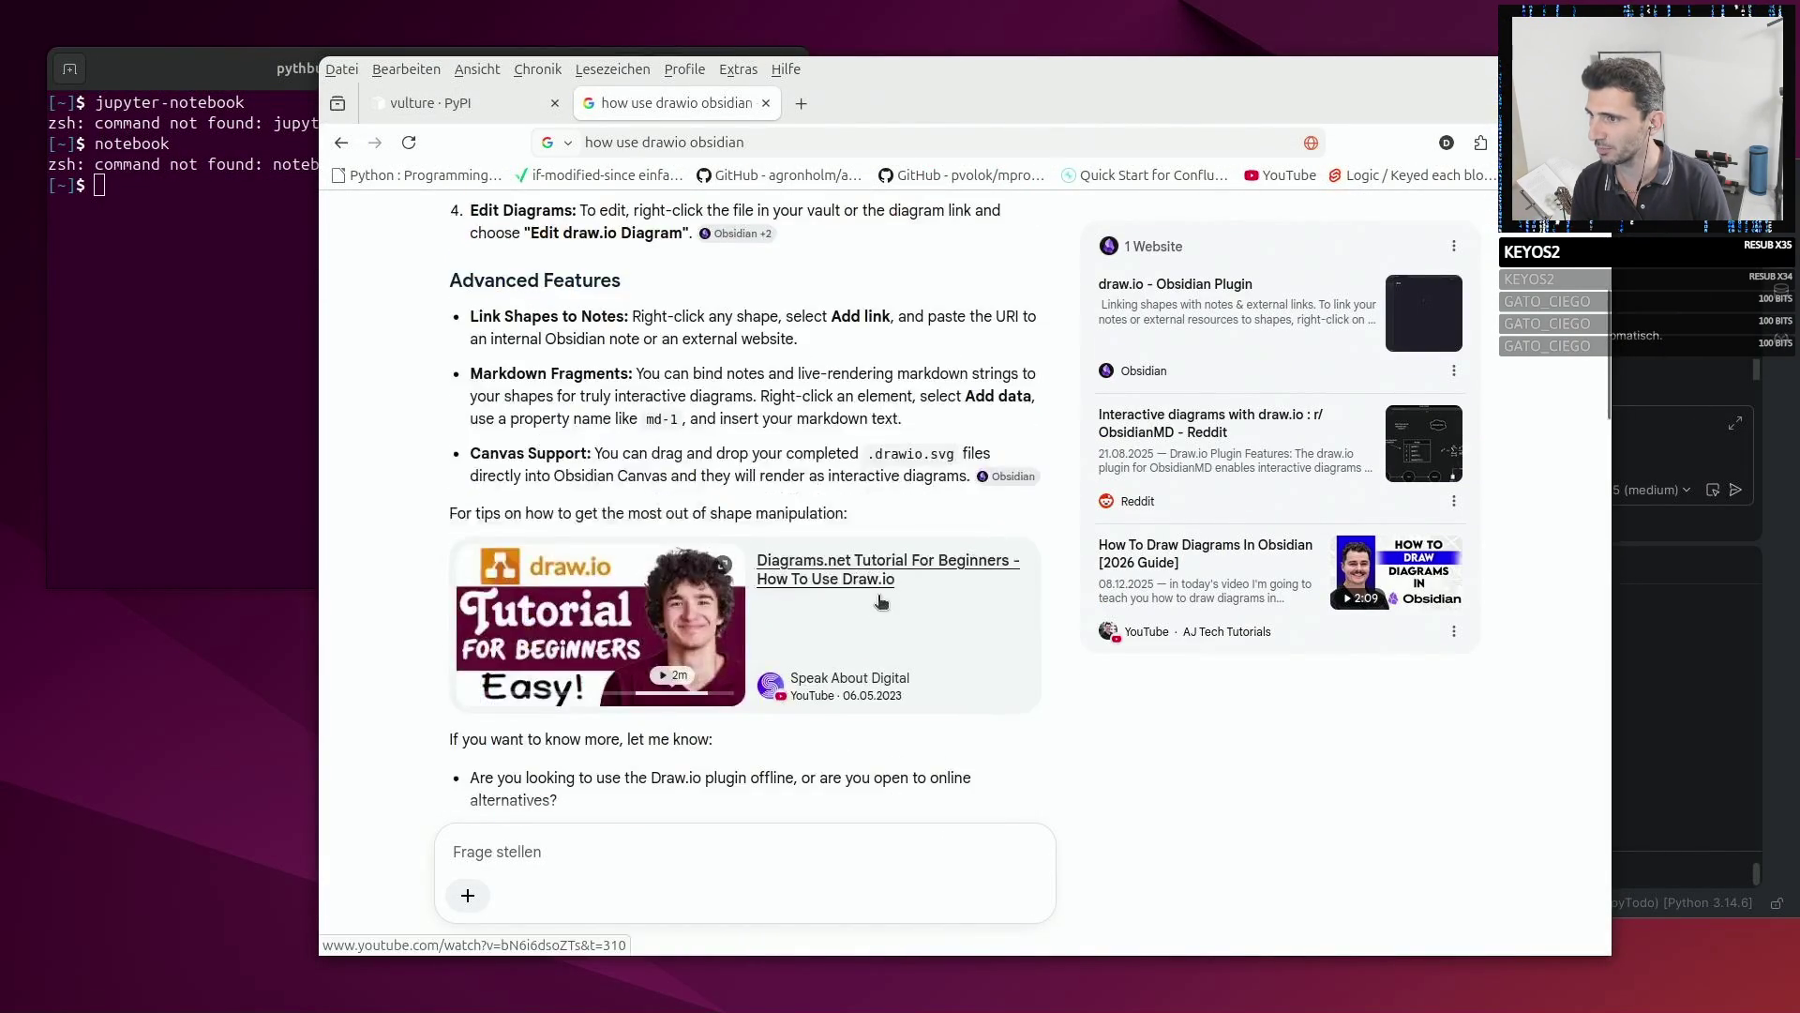
scroll(572, 422, down, 5)
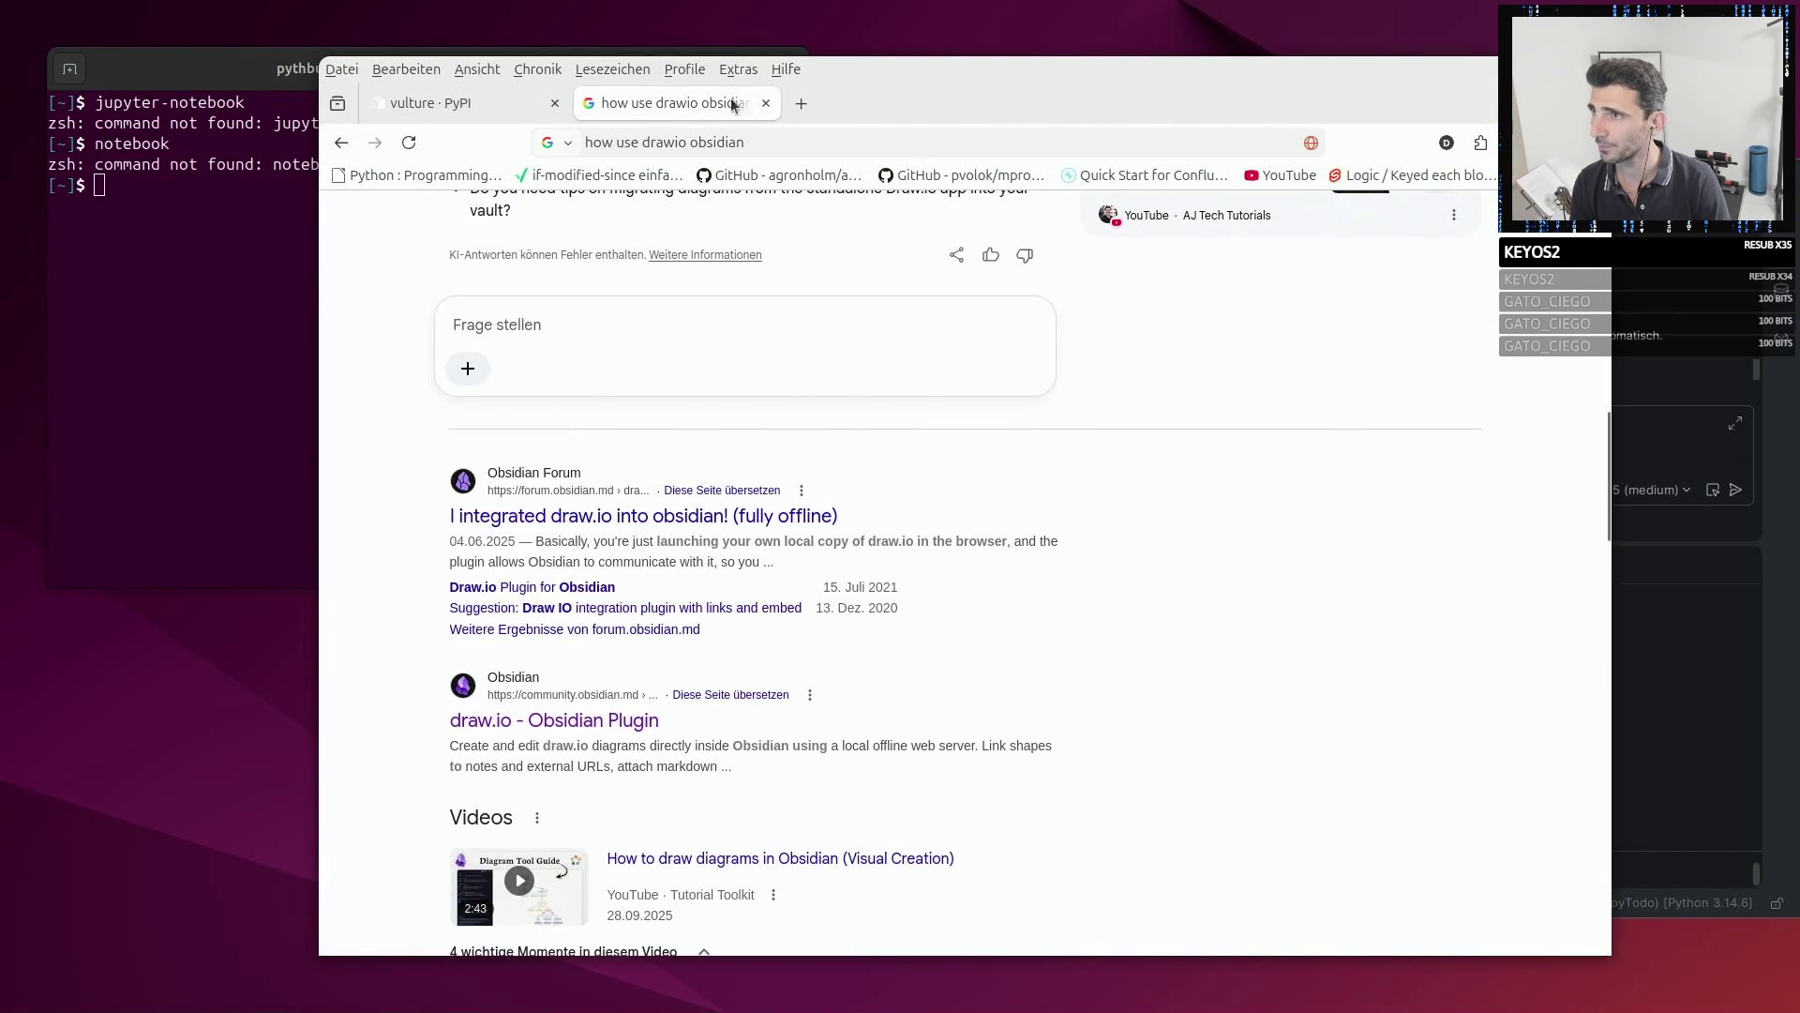
mouse_move(553, 101)
key(alt+F4)
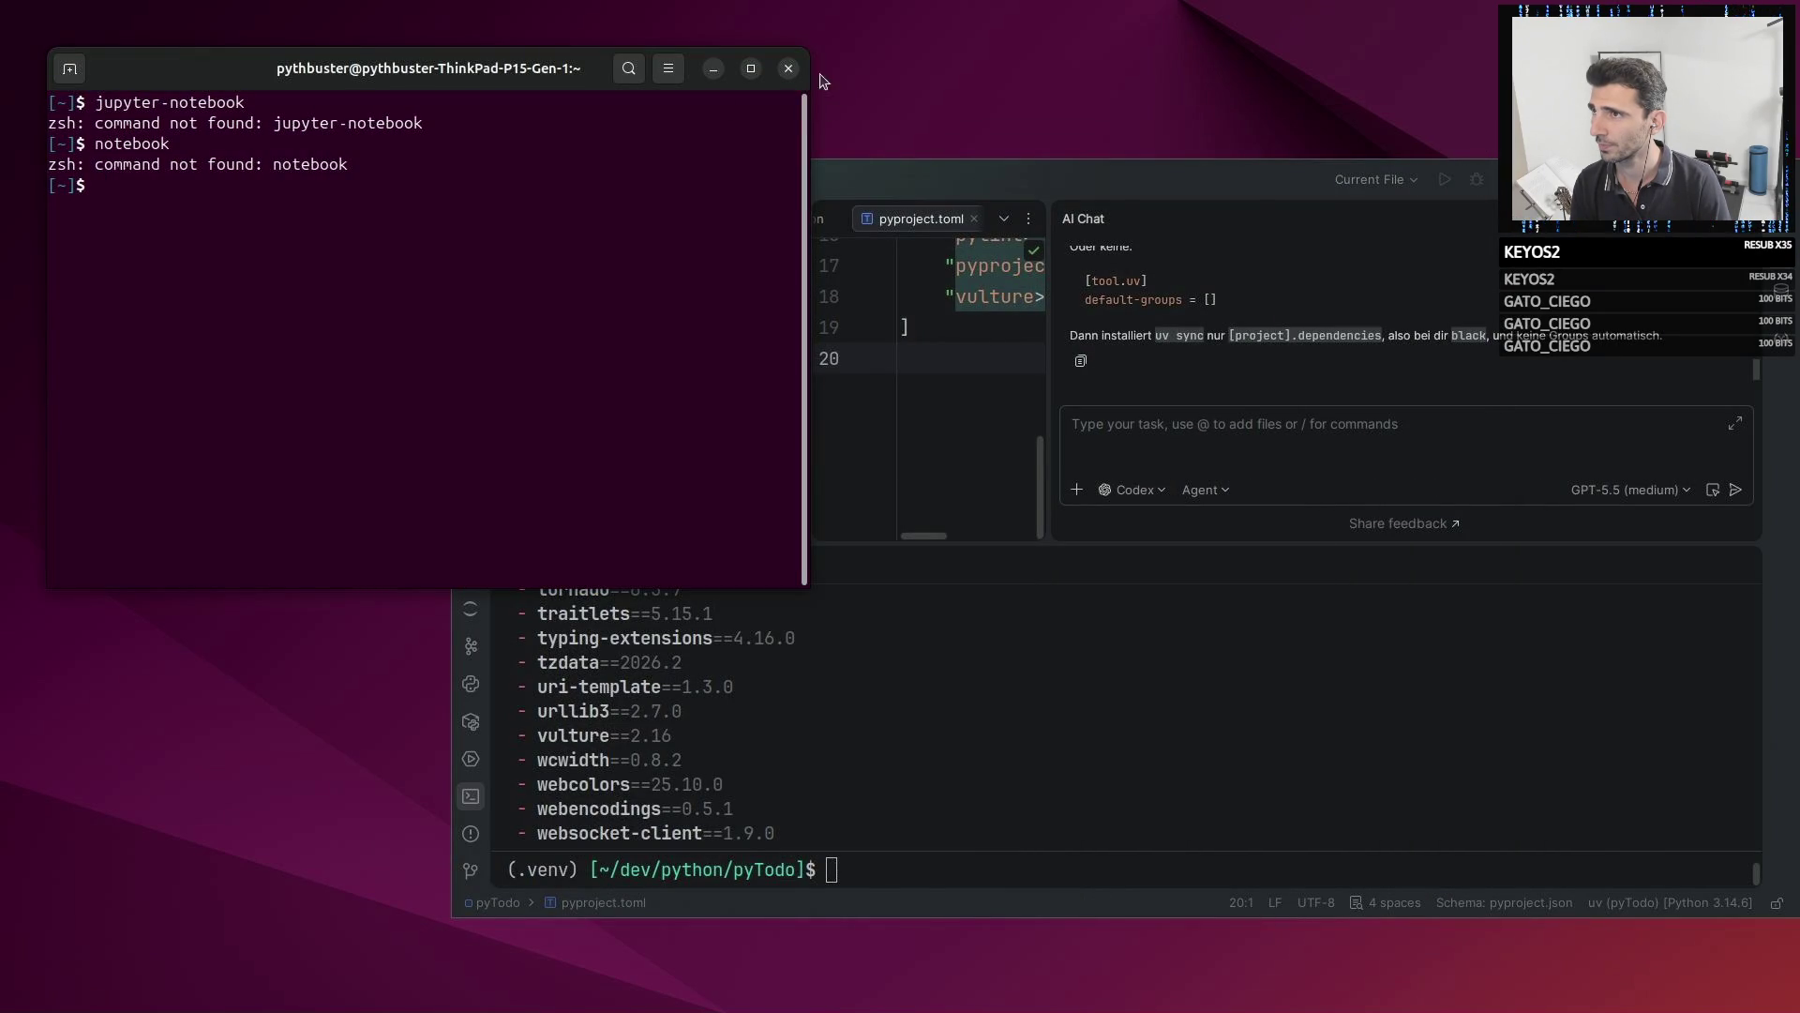
- Close the terminal and exit the pyTodo IDE, terminating the running pyTodo process
click(787, 69)
click(473, 188)
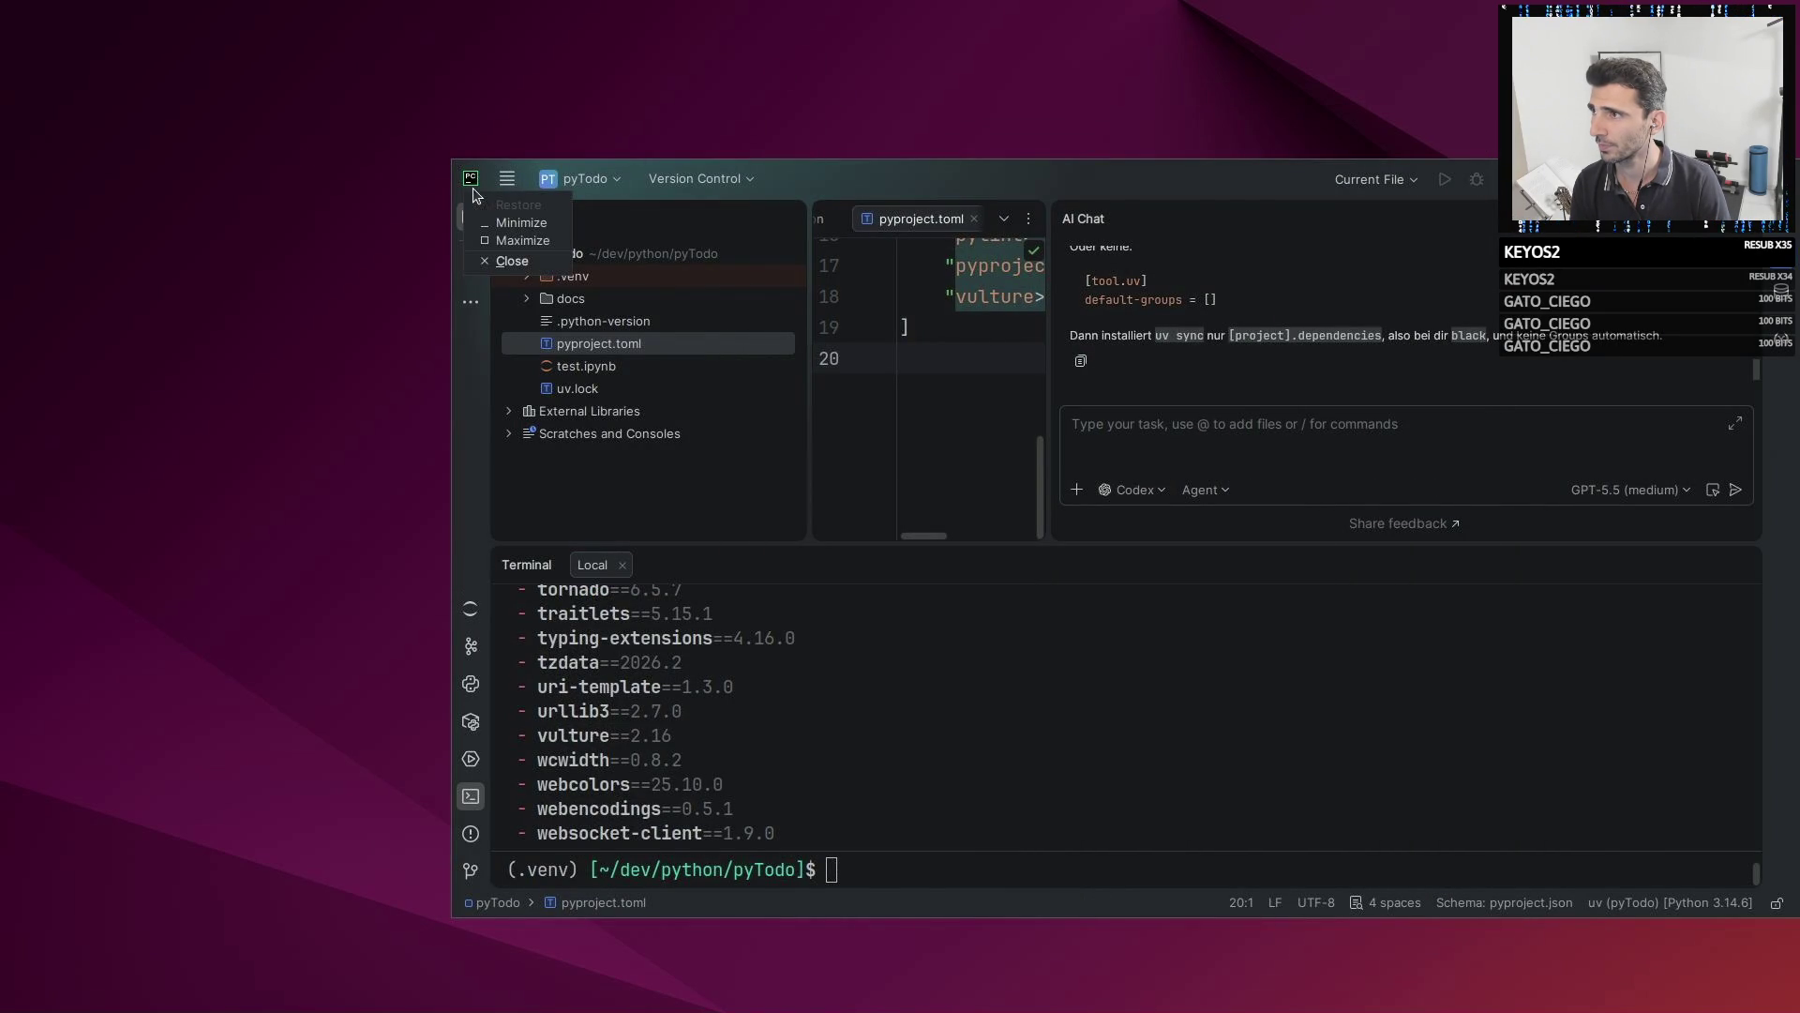
click(530, 266)
click(1154, 586)
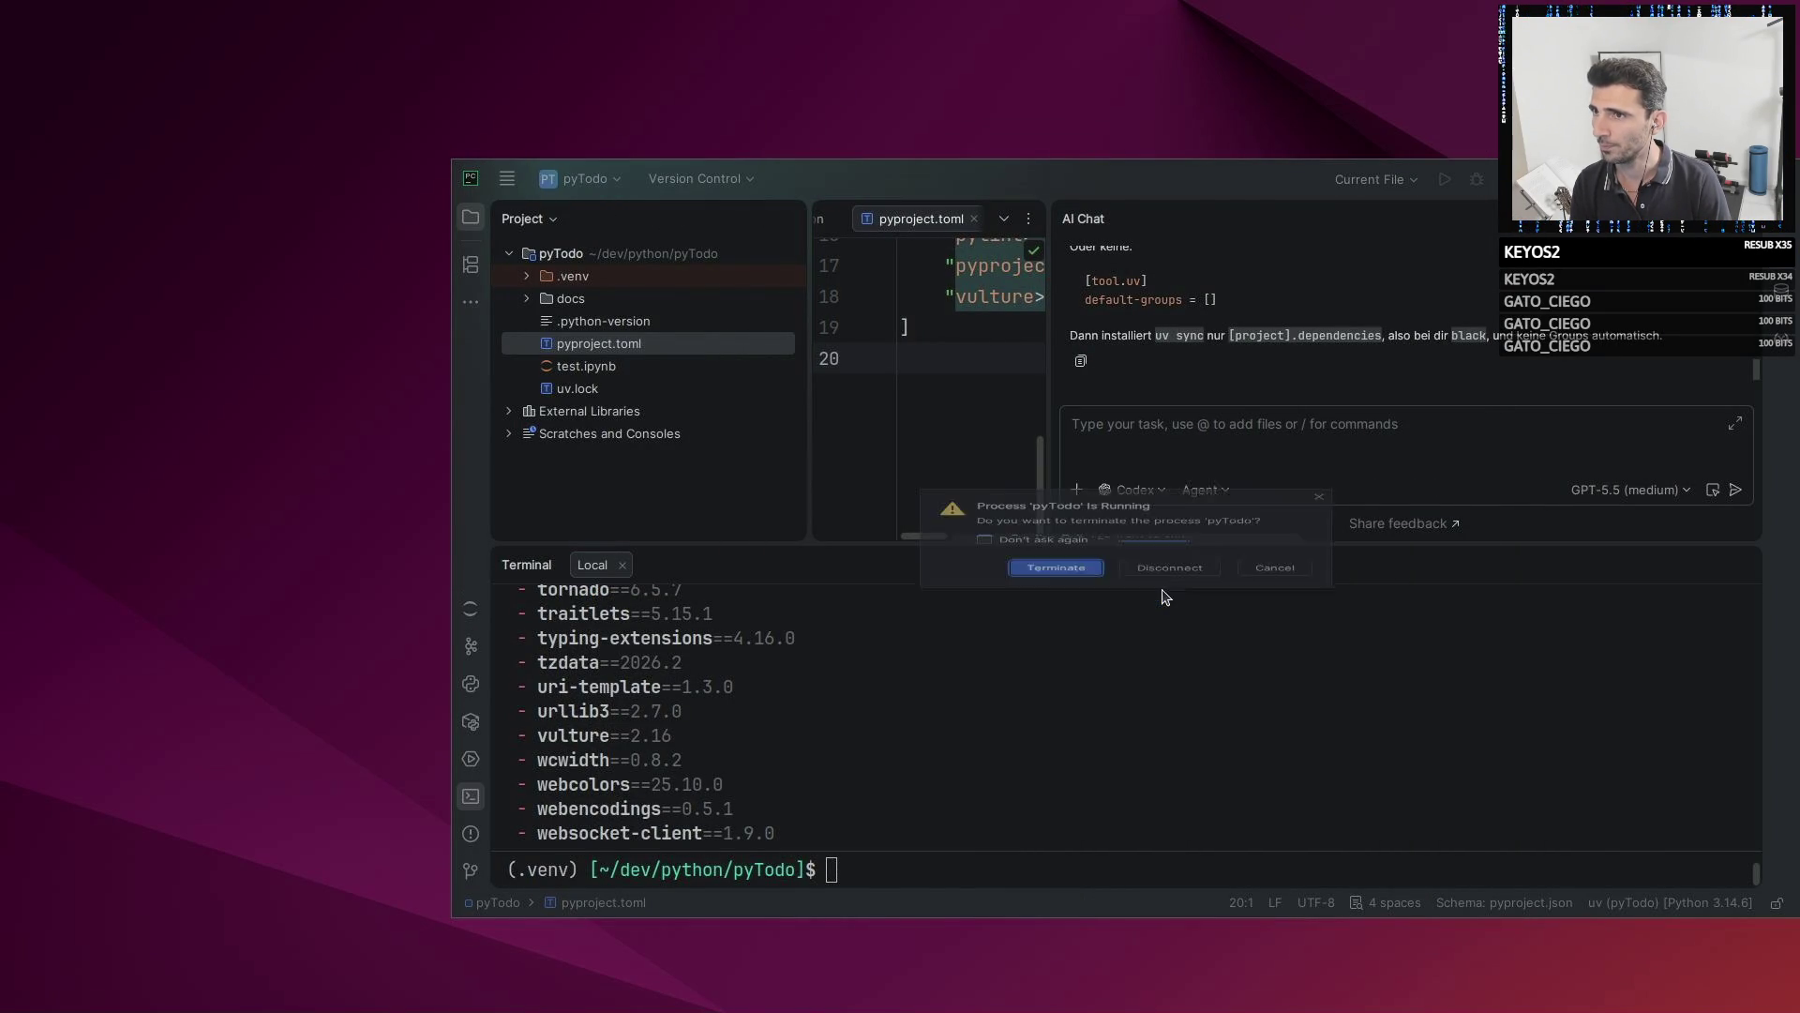
click(1090, 595)
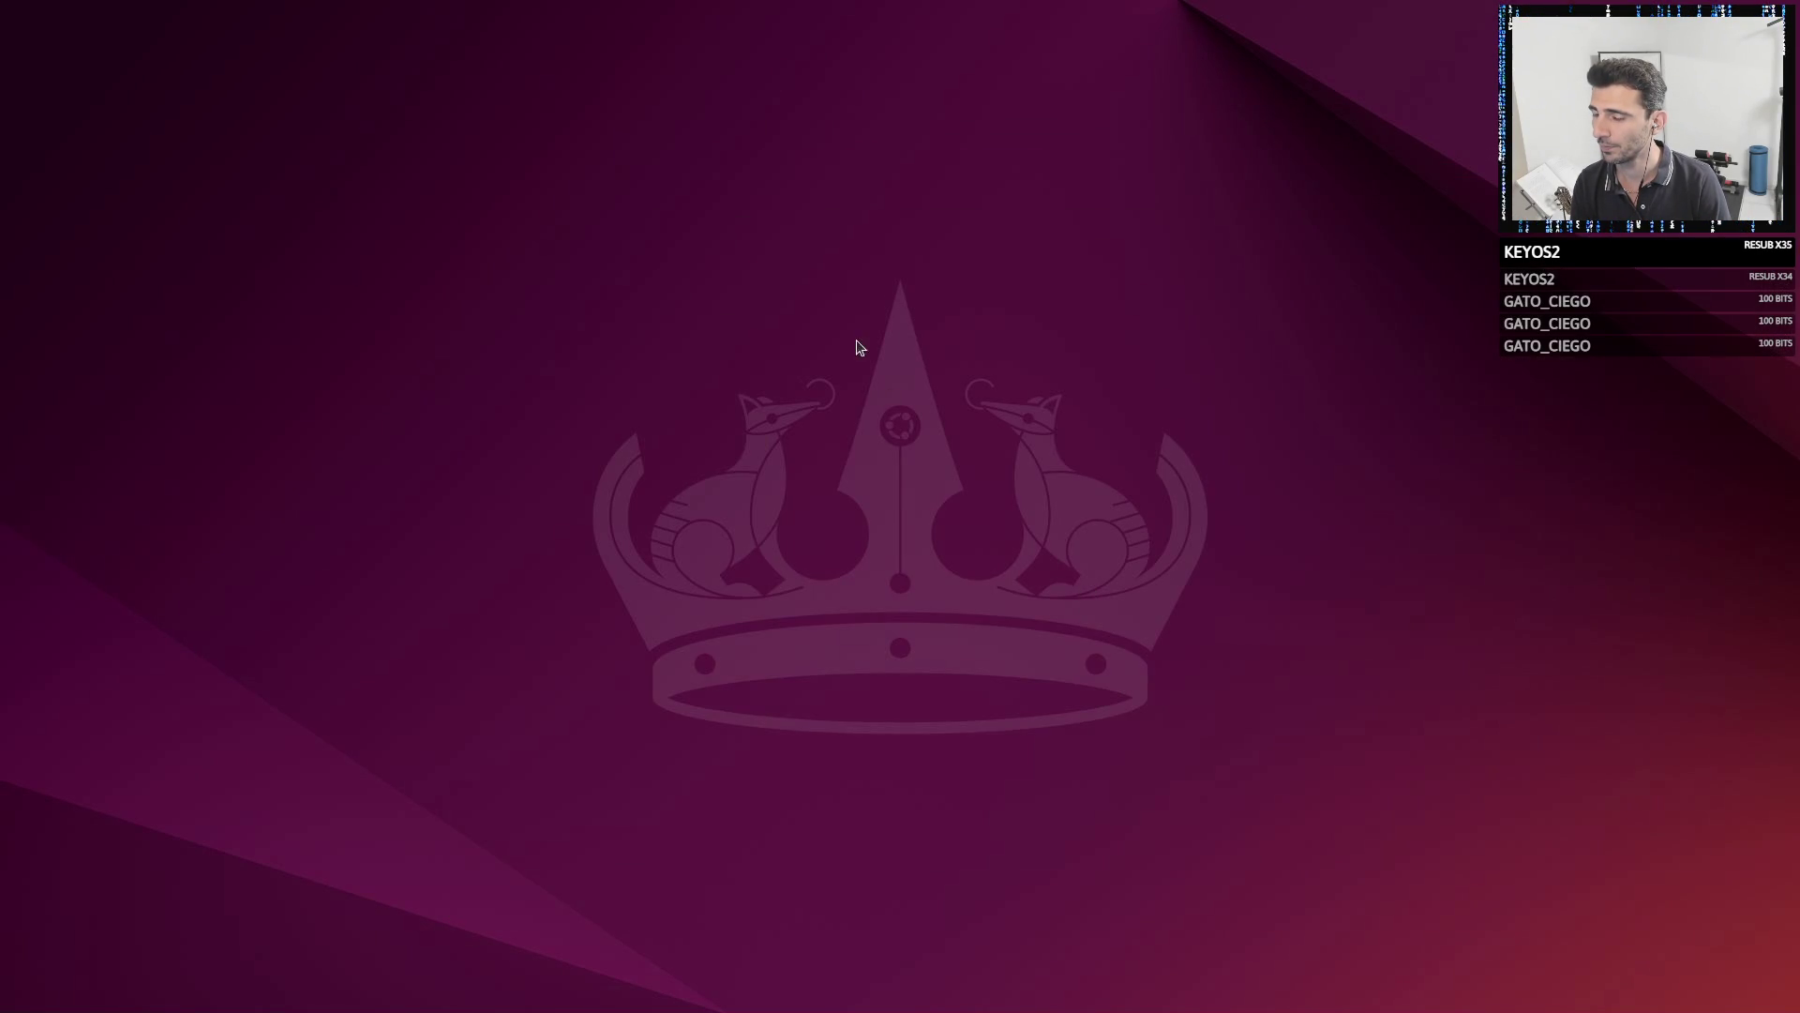